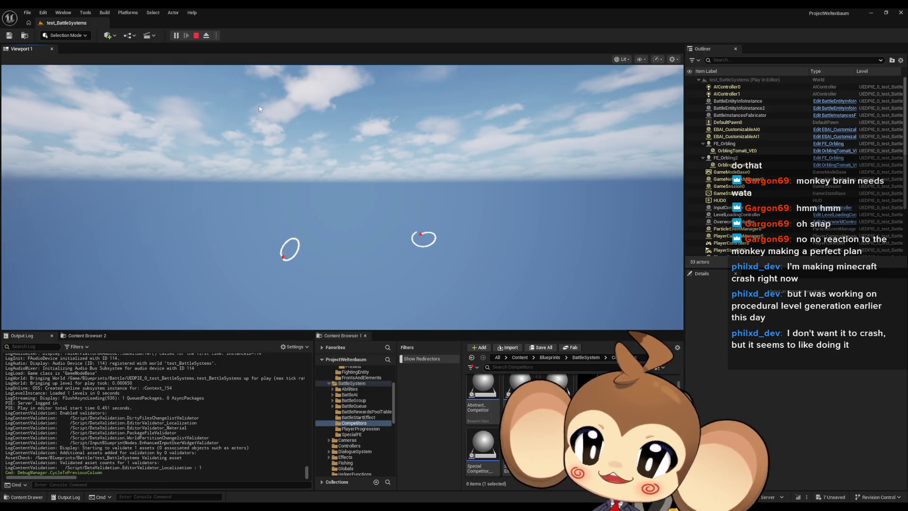
# Stop the Play-In-Editor run of test_BattleSystems
pyautogui.click(196, 35)
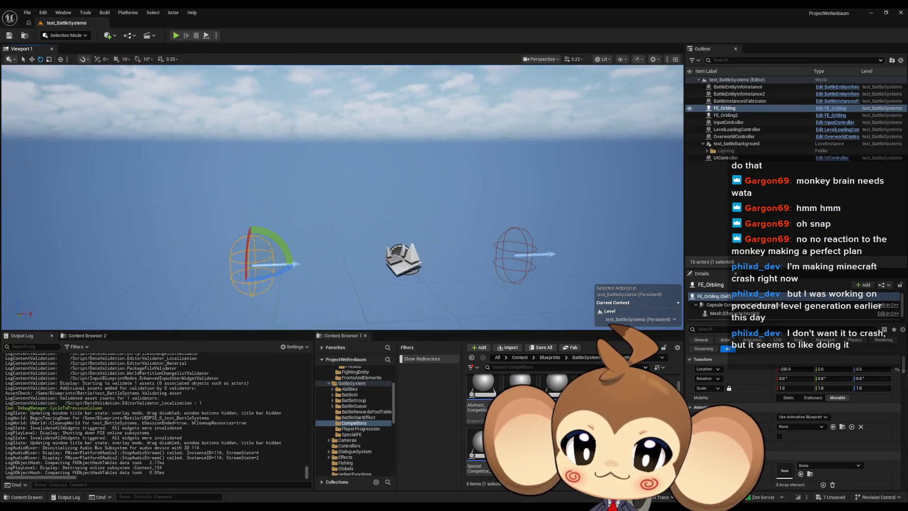
# Browse the Content folder, looking through 3d > Characters before returning to Content
pyautogui.click(519, 358)
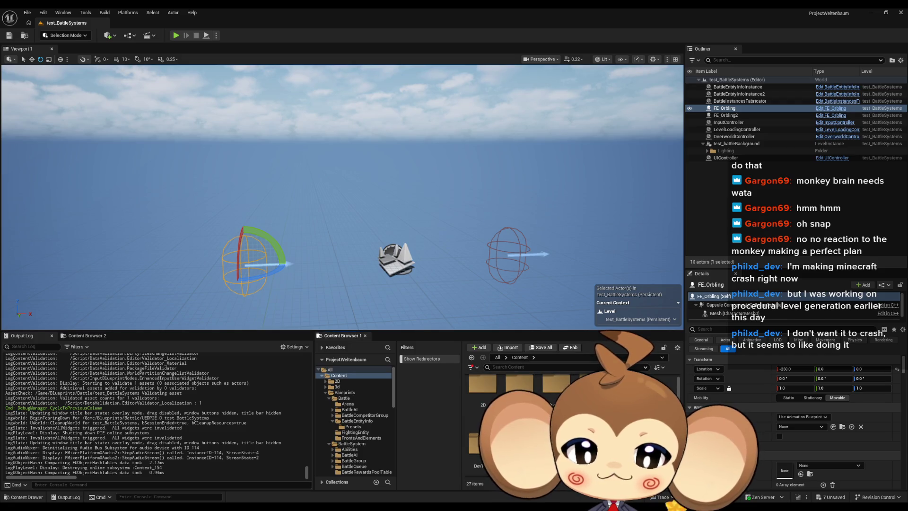
pyautogui.scroll(-3, 520, 425)
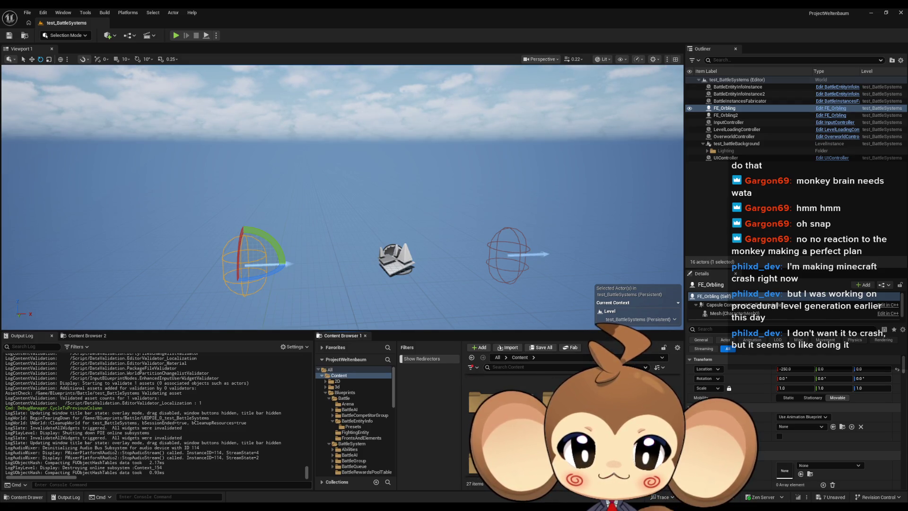
pyautogui.scroll(1, 520, 425)
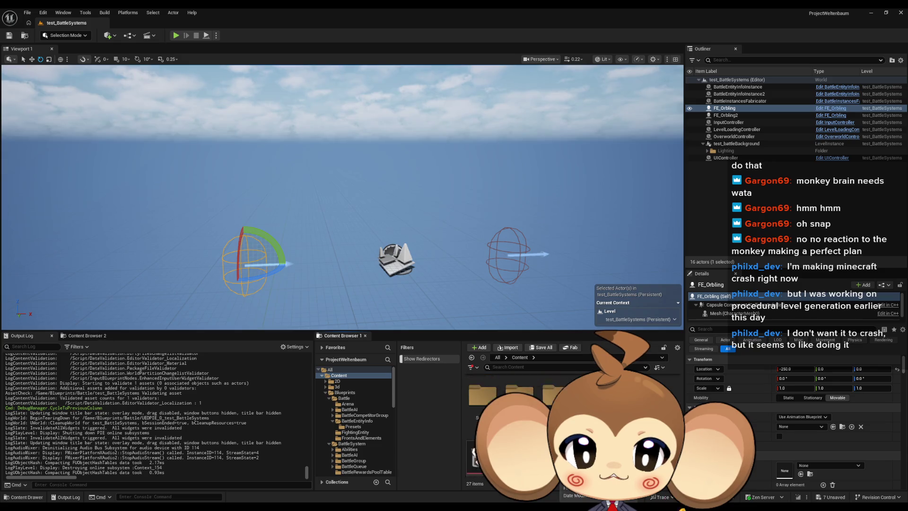
pyautogui.scroll(1, 557, 387)
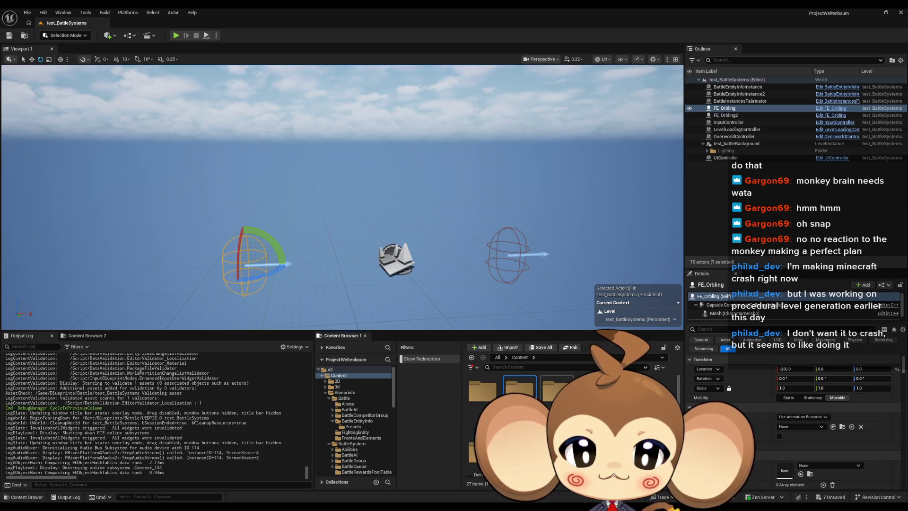
pyautogui.doubleClick(519, 388)
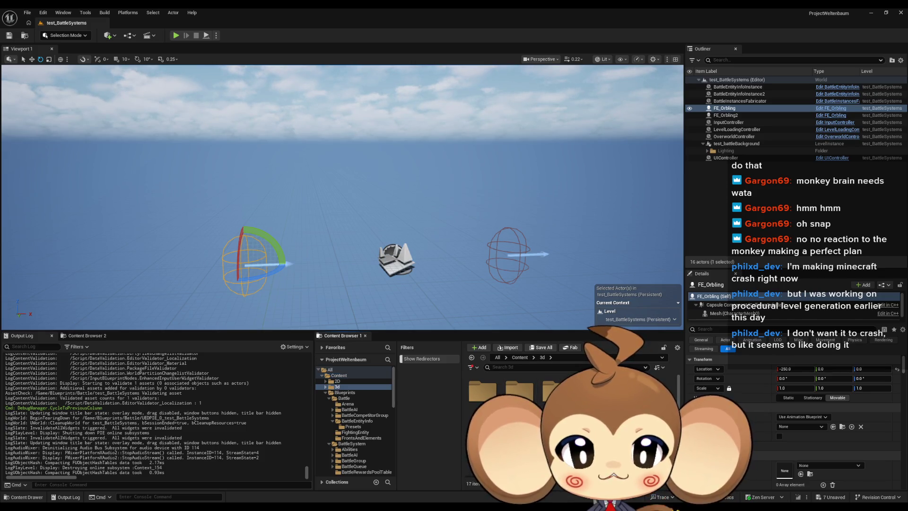
pyautogui.click(519, 388)
pyautogui.doubleClick(519, 387)
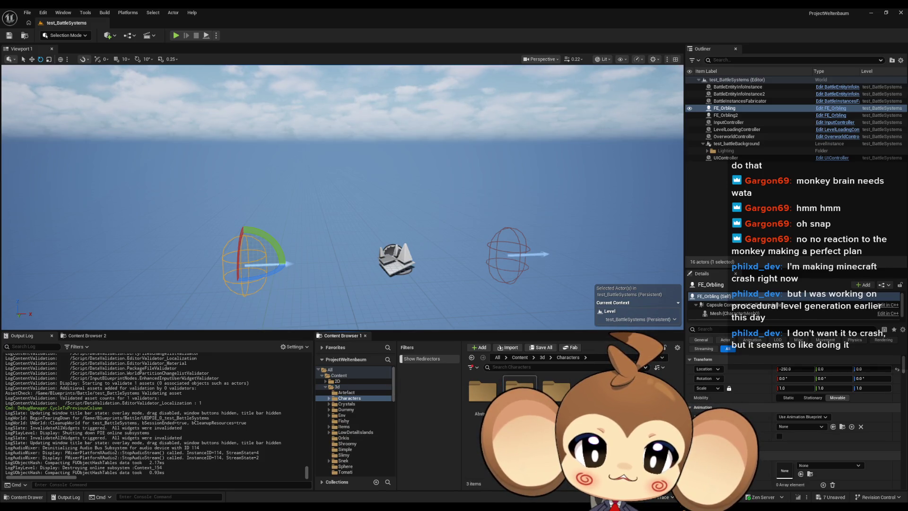
pyautogui.click(520, 358)
# Place a PlayerAvatarMira actor from Blueprints > VisualEntity at the level centre
pyautogui.doubleClick(556, 388)
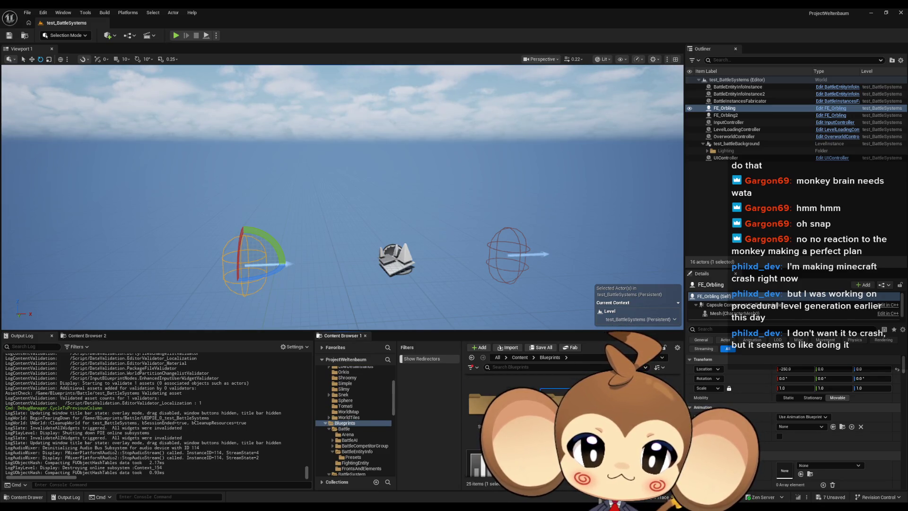
pyautogui.doubleClick(555, 401)
pyautogui.moveTo(515, 420); pyautogui.dragTo(396, 260)
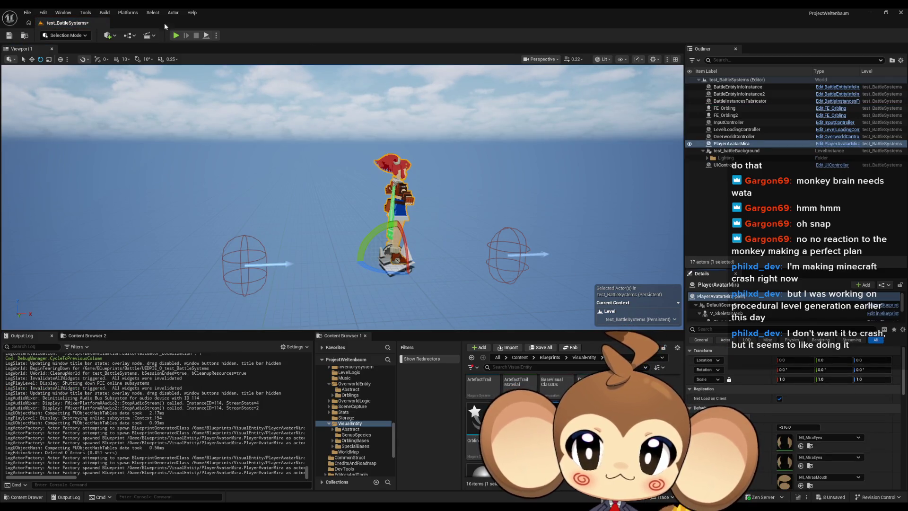
pyautogui.click(177, 36)
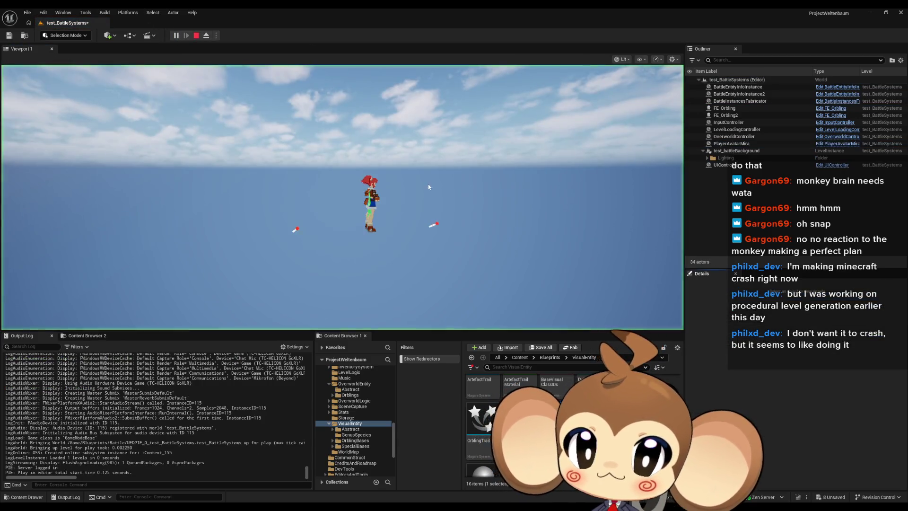
pyautogui.click(472, 268)
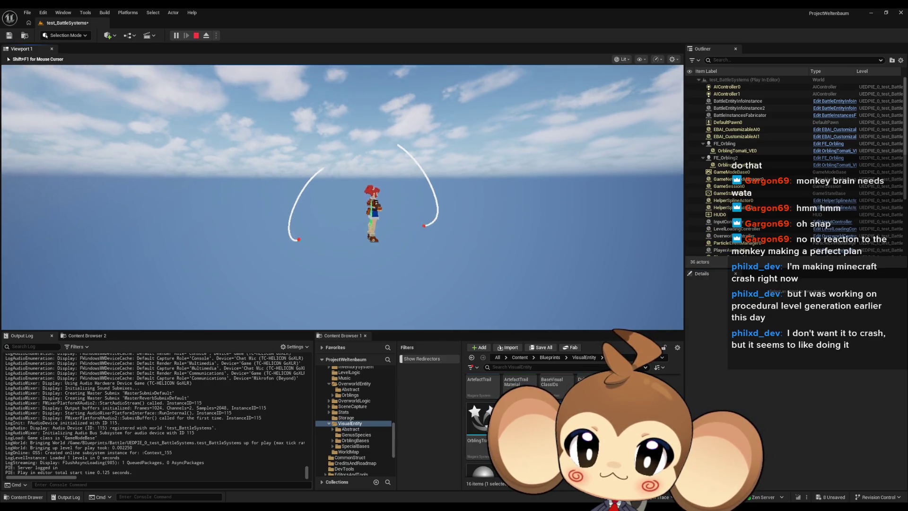
pyautogui.hotkey('shift', 'F1')
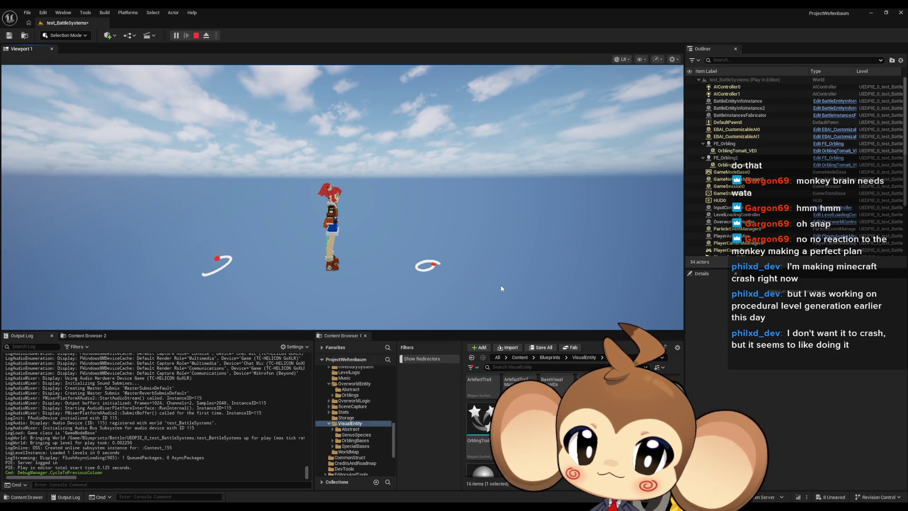
pyautogui.click(501, 289)
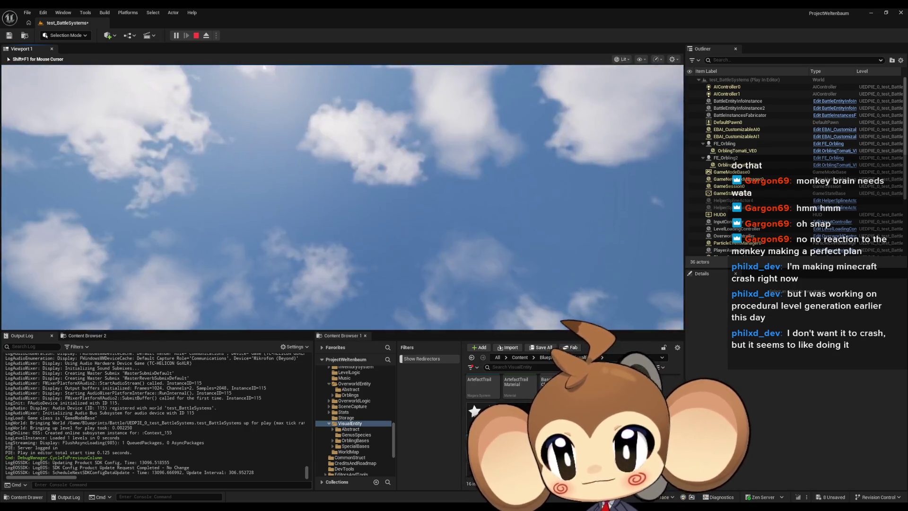
pyautogui.hotkey('shift', 'F1')
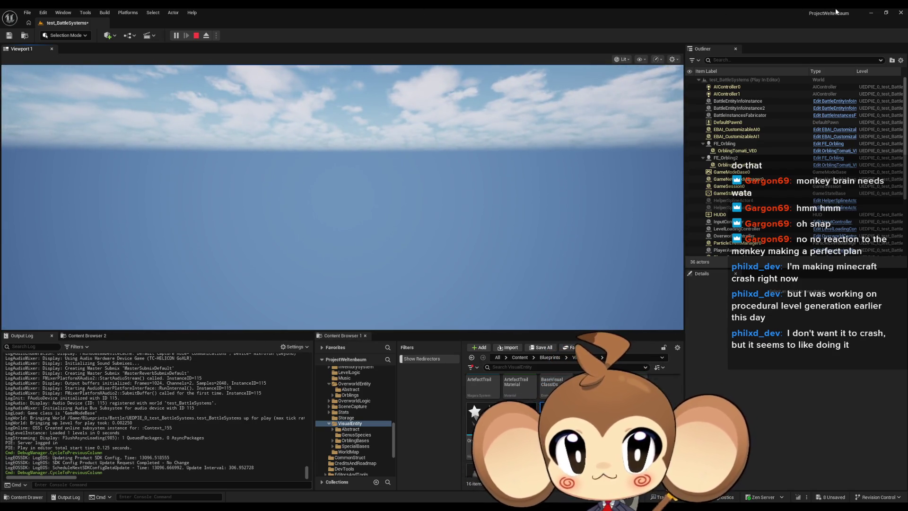
pyautogui.click(196, 35)
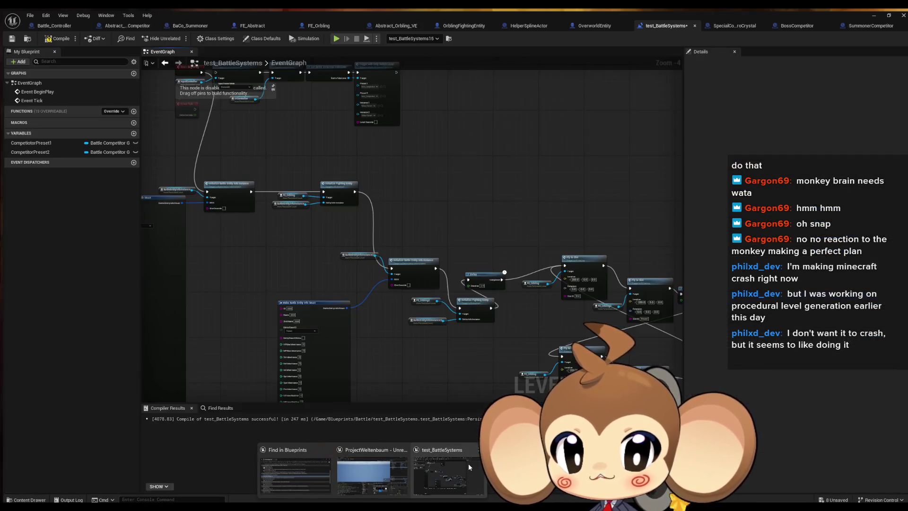
# Bring the blueprint editor forward and switch to FE_Orbling's DoSplineMove graph
pyautogui.click(468, 463)
pyautogui.scroll(-3, 433, 336)
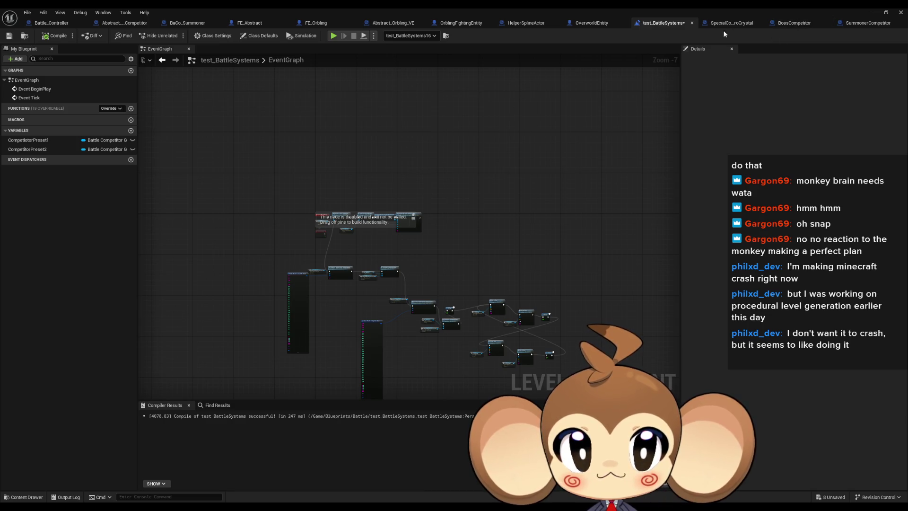
pyautogui.click(334, 23)
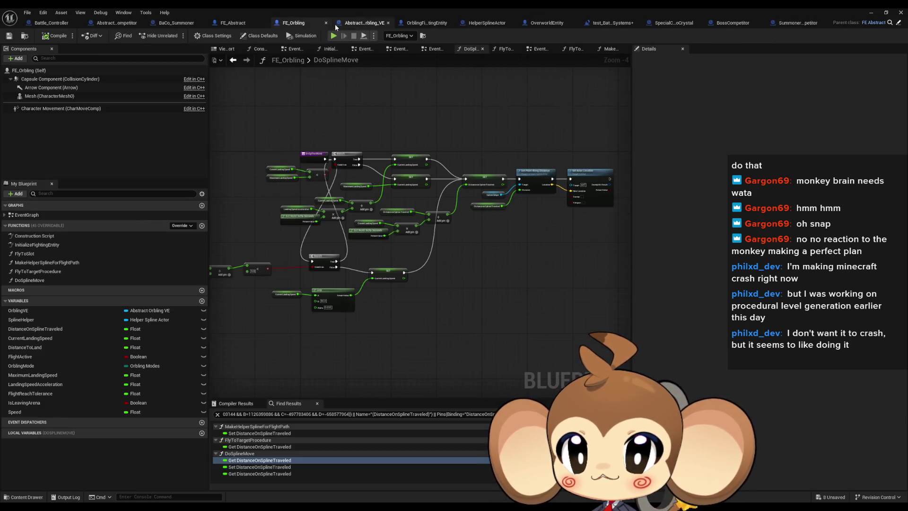
# Move the Branch, distance, divide and landing-speed multiply nodes to sit right after DoSplineMove
pyautogui.moveTo(310, 140)
pyautogui.mouseDown()
pyautogui.moveTo(498, 305)
pyautogui.moveTo(444, 247)
pyautogui.moveTo(595, 279)
pyautogui.mouseUp()
pyautogui.moveTo(284, 268); pyautogui.dragTo(408, 265)
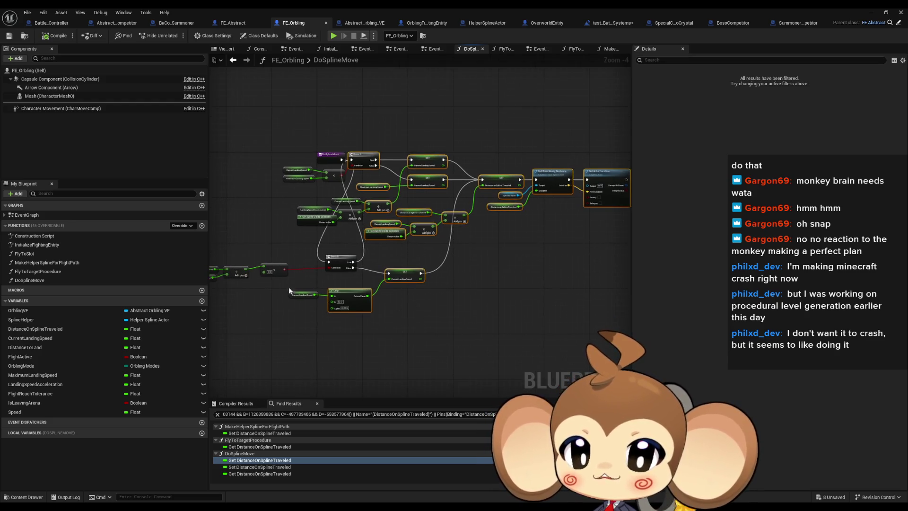
pyautogui.moveTo(285, 264); pyautogui.dragTo(432, 285)
pyautogui.scroll(4, 443, 161)
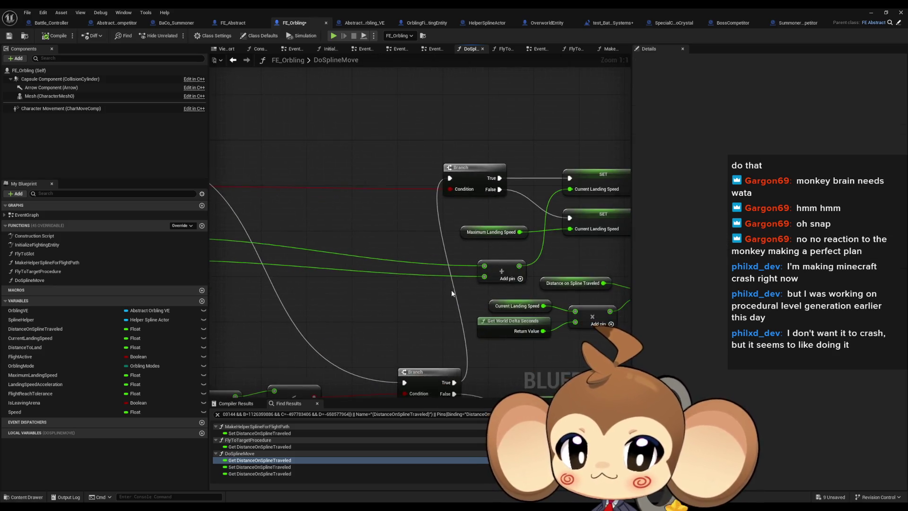
pyautogui.moveTo(388, 176); pyautogui.dragTo(339, 110)
pyautogui.moveTo(292, 279); pyautogui.dragTo(418, 252)
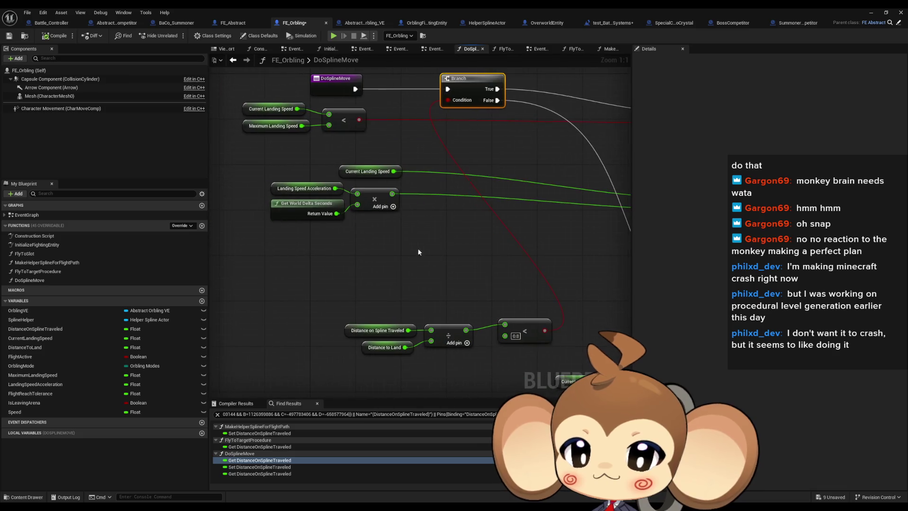
pyautogui.moveTo(346, 315)
pyautogui.mouseDown()
pyautogui.moveTo(453, 353)
pyautogui.moveTo(469, 331)
pyautogui.mouseUp()
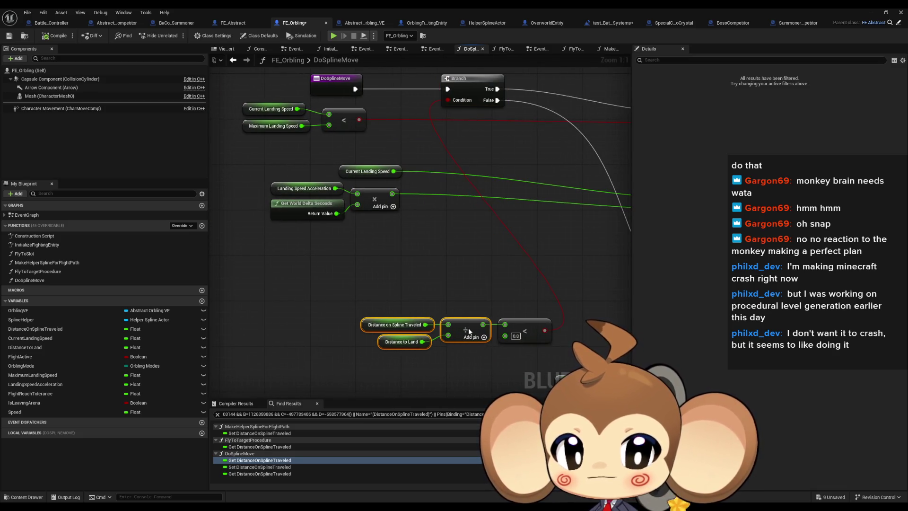
pyautogui.moveTo(362, 278); pyautogui.dragTo(336, 320)
pyautogui.moveTo(298, 197); pyautogui.dragTo(378, 270)
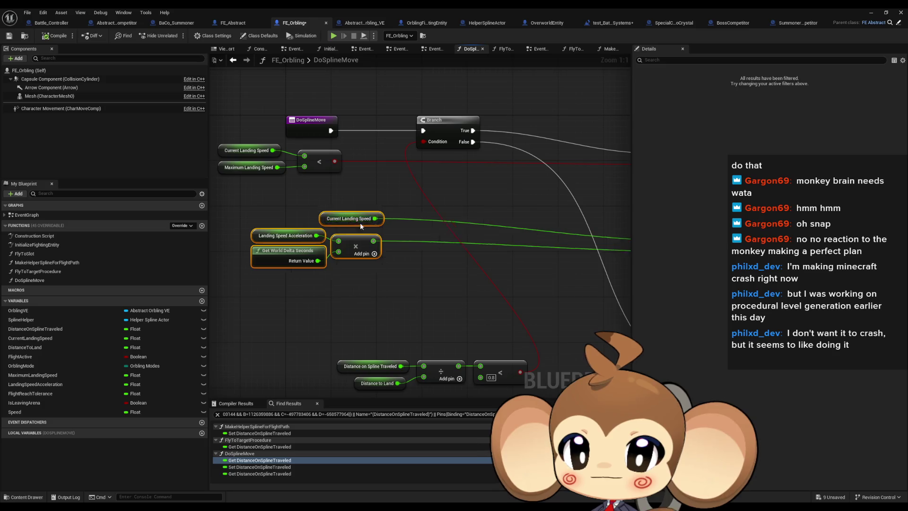
pyautogui.moveTo(269, 255); pyautogui.dragTo(490, 306)
# Reposition the distance and landing-speed comparison nodes and line up both Branch nodes
pyautogui.moveTo(294, 340)
pyautogui.mouseDown()
pyautogui.moveTo(487, 393)
pyautogui.moveTo(477, 323)
pyautogui.mouseUp()
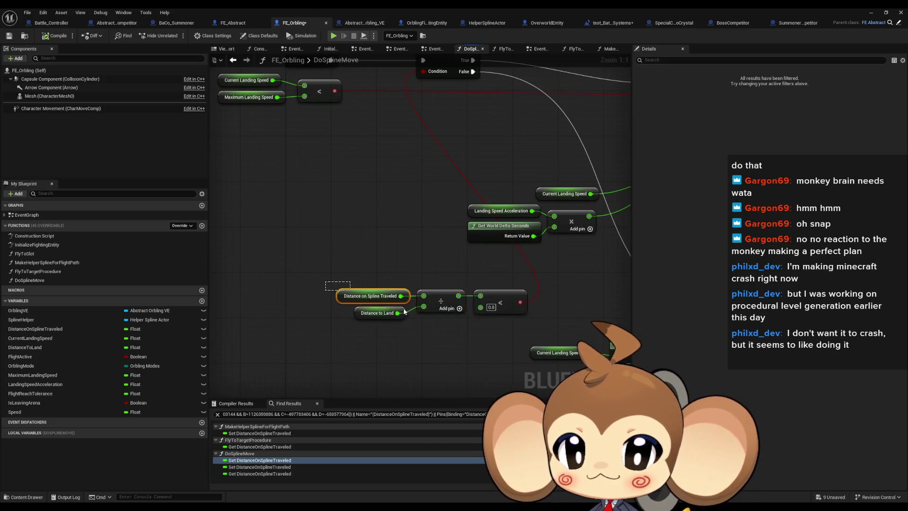
pyautogui.moveTo(404, 311)
pyautogui.mouseDown()
pyautogui.moveTo(256, 151)
pyautogui.moveTo(331, 182)
pyautogui.moveTo(390, 184)
pyautogui.mouseUp()
pyautogui.moveTo(362, 166)
pyautogui.mouseDown()
pyautogui.moveTo(408, 221)
pyautogui.moveTo(441, 291)
pyautogui.mouseUp()
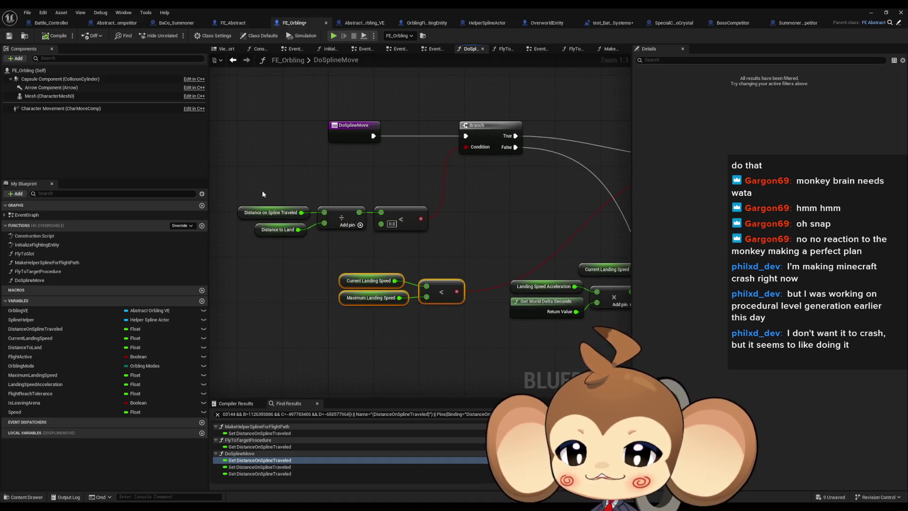
pyautogui.moveTo(262, 193)
pyautogui.mouseDown()
pyautogui.moveTo(416, 234)
pyautogui.moveTo(344, 180)
pyautogui.mouseUp()
pyautogui.moveTo(486, 132)
pyautogui.mouseDown()
pyautogui.moveTo(412, 132)
pyautogui.moveTo(399, 207)
pyautogui.moveTo(348, 220)
pyautogui.mouseUp()
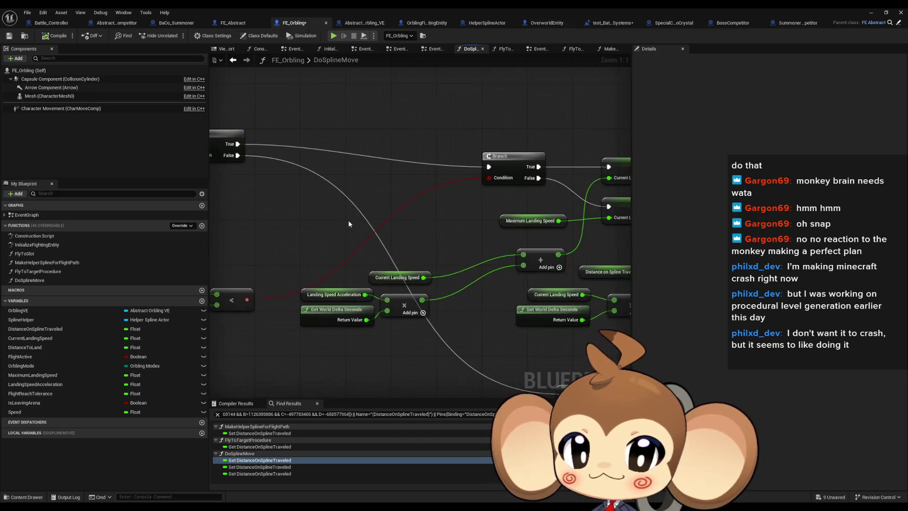
pyautogui.moveTo(572, 164)
pyautogui.mouseDown()
pyautogui.moveTo(470, 140)
pyautogui.moveTo(507, 137)
pyautogui.mouseUp()
pyautogui.moveTo(338, 224)
pyautogui.mouseDown()
pyautogui.moveTo(431, 226)
pyautogui.moveTo(279, 319)
pyautogui.mouseUp()
pyautogui.moveTo(378, 302)
pyautogui.mouseDown()
pyautogui.moveTo(478, 190)
pyautogui.moveTo(531, 189)
pyautogui.moveTo(411, 217)
pyautogui.moveTo(239, 219)
pyautogui.mouseUp()
# Arrange the SET Current Landing Speed, add, acceleration and Maximum Landing Speed nodes
pyautogui.click(497, 153)
pyautogui.moveTo(497, 152); pyautogui.dragTo(545, 148)
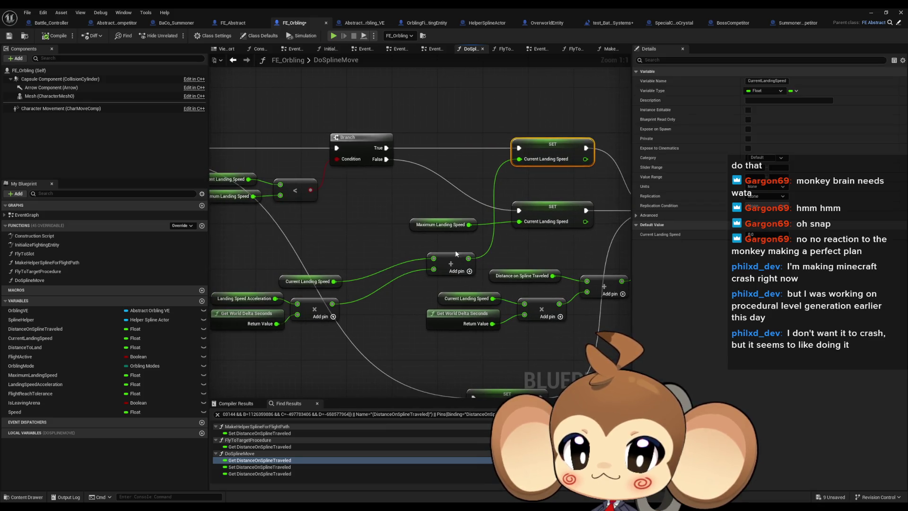
pyautogui.moveTo(450, 264)
pyautogui.mouseDown()
pyautogui.moveTo(393, 287)
pyautogui.moveTo(427, 285)
pyautogui.mouseUp()
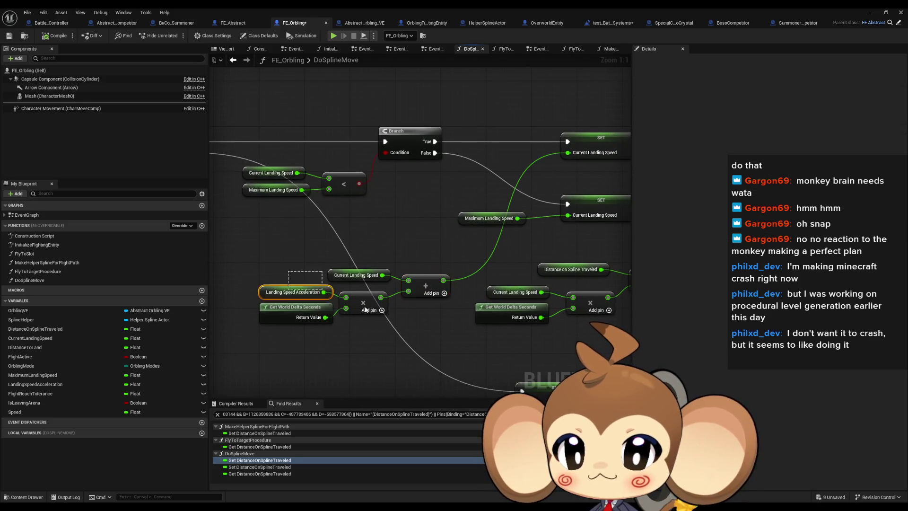
pyautogui.moveTo(255, 267); pyautogui.dragTo(392, 331)
pyautogui.moveTo(429, 287)
pyautogui.mouseDown()
pyautogui.moveTo(469, 254)
pyautogui.moveTo(310, 265)
pyautogui.mouseUp()
pyautogui.moveTo(369, 199); pyautogui.dragTo(449, 236)
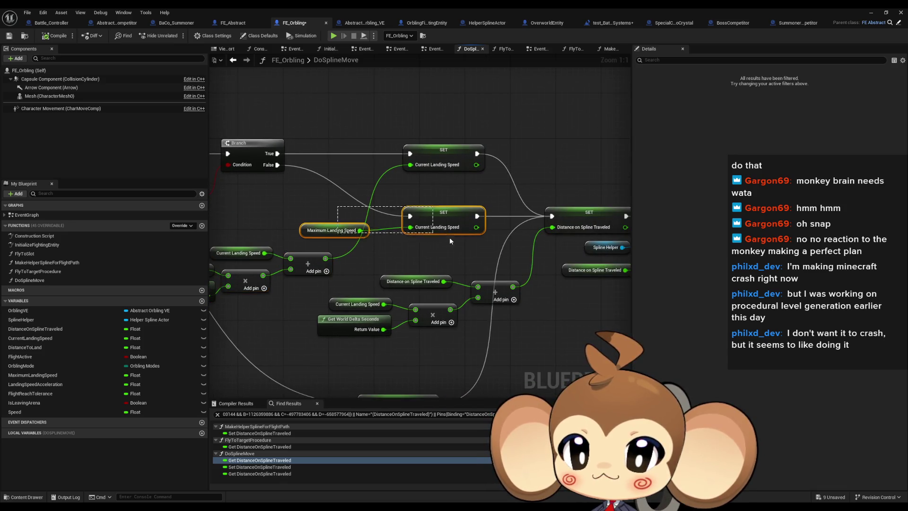
pyautogui.moveTo(326, 227); pyautogui.dragTo(403, 229)
pyautogui.moveTo(382, 276)
pyautogui.mouseDown()
pyautogui.moveTo(424, 197)
pyautogui.moveTo(331, 260)
pyautogui.mouseUp()
pyautogui.moveTo(388, 249)
pyautogui.mouseDown()
pyautogui.moveTo(331, 238)
pyautogui.moveTo(356, 221)
pyautogui.moveTo(372, 245)
pyautogui.moveTo(416, 239)
pyautogui.mouseUp()
# Align the acceleration chain and raise the landing-speed comparison nodes above the Lerp nodes
pyautogui.moveTo(283, 258)
pyautogui.mouseDown()
pyautogui.moveTo(405, 248)
pyautogui.moveTo(229, 284)
pyautogui.mouseUp()
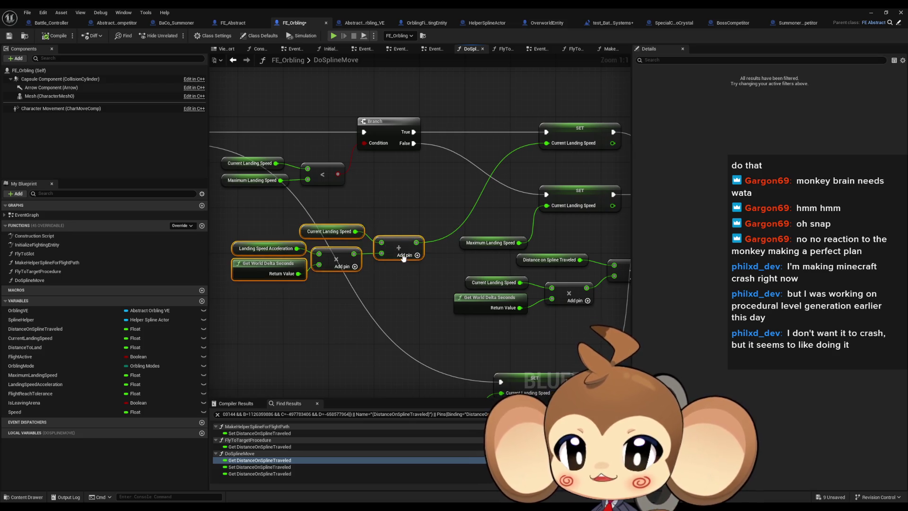
pyautogui.moveTo(402, 247)
pyautogui.mouseDown()
pyautogui.moveTo(499, 191)
pyautogui.moveTo(555, 199)
pyautogui.mouseUp()
pyautogui.moveTo(411, 159); pyautogui.dragTo(272, 201)
pyautogui.moveTo(379, 182); pyautogui.dragTo(378, 160)
pyautogui.moveTo(392, 112)
pyautogui.mouseDown()
pyautogui.moveTo(329, 127)
pyautogui.moveTo(486, 271)
pyautogui.moveTo(399, 255)
pyautogui.moveTo(403, 238)
pyautogui.mouseUp()
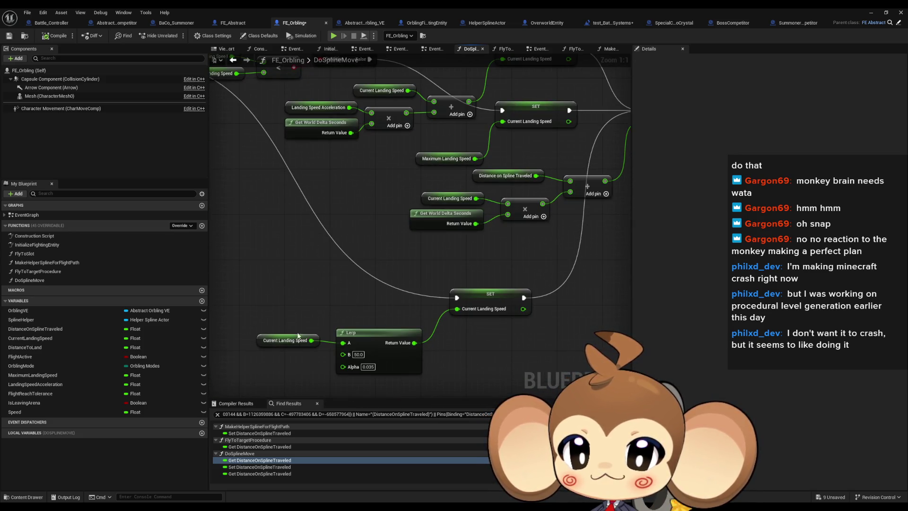
pyautogui.scroll(-3, 296, 329)
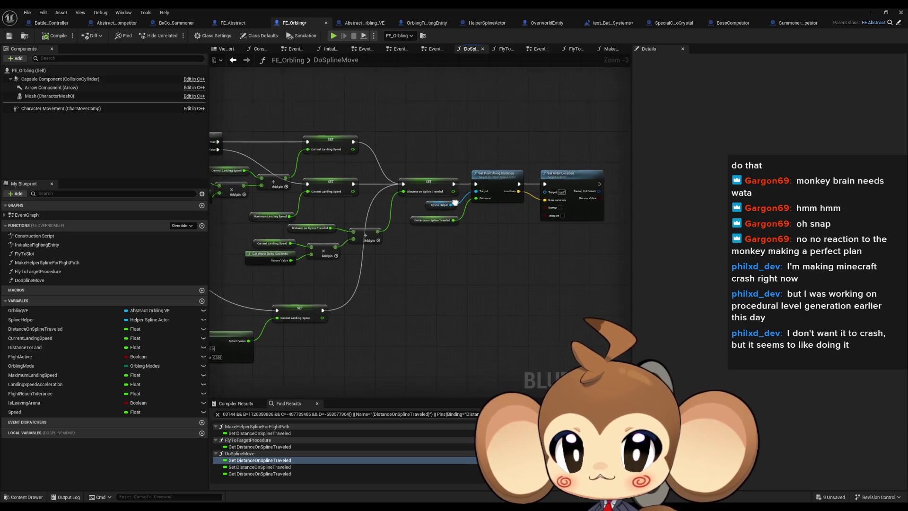
# Look through the InitializeFightingEntity, MakeHelperSplineForFlightPath and FlyToTargetProcedure function graphs
pyautogui.doubleClick(29, 215)
pyautogui.doubleClick(36, 245)
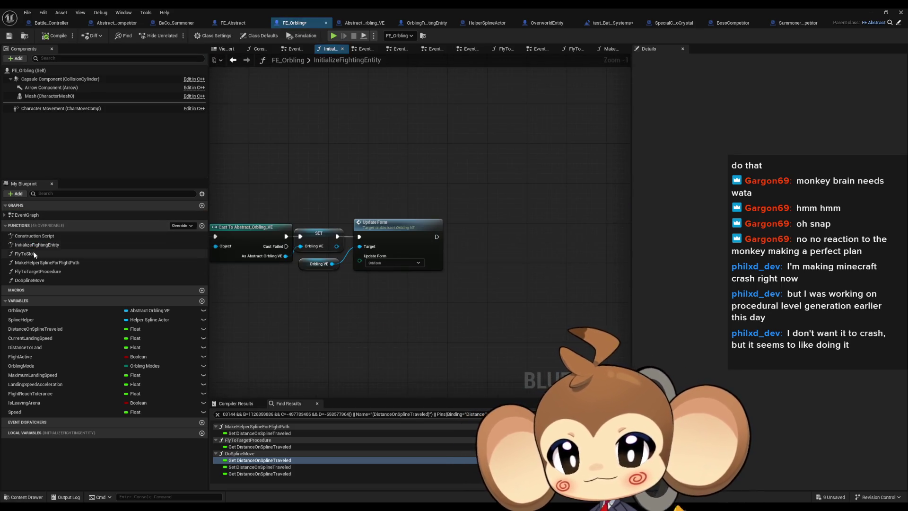
pyautogui.doubleClick(34, 256)
pyautogui.doubleClick(34, 263)
pyautogui.click(35, 272)
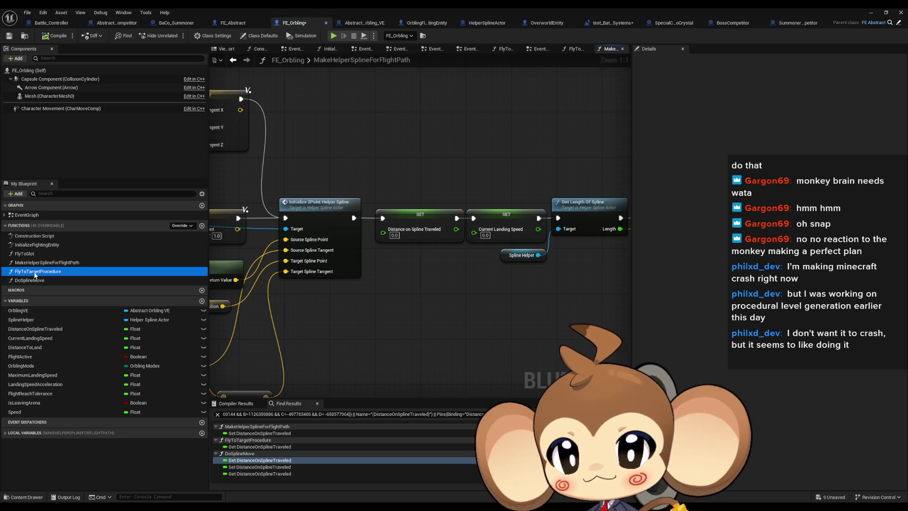
pyautogui.doubleClick(34, 273)
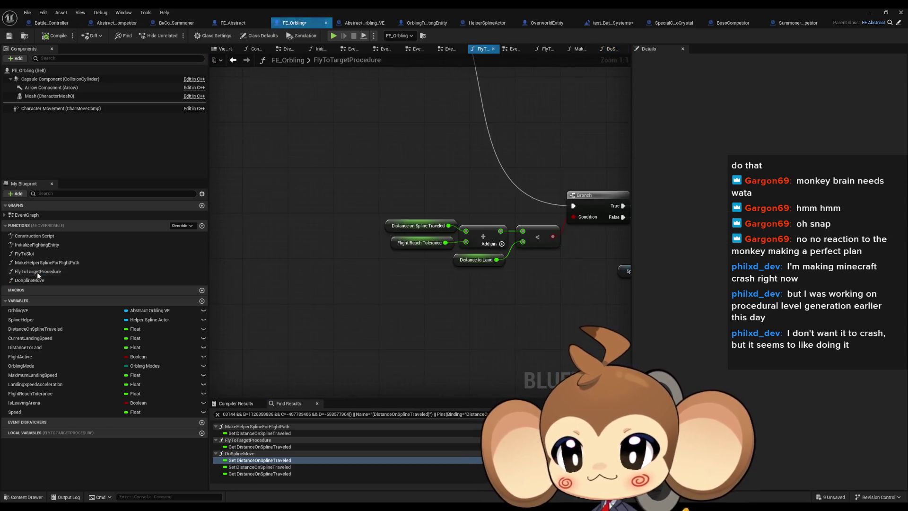
pyautogui.scroll(-5, 409, 257)
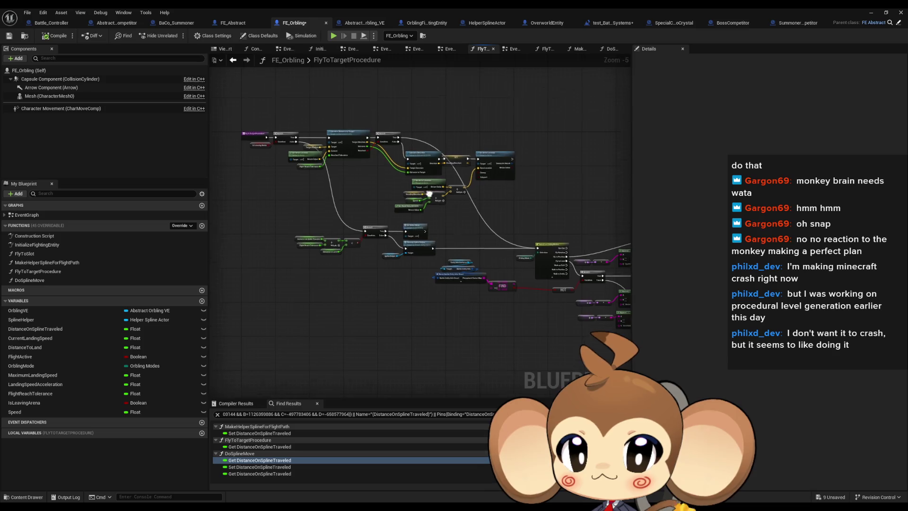
pyautogui.scroll(3, 429, 194)
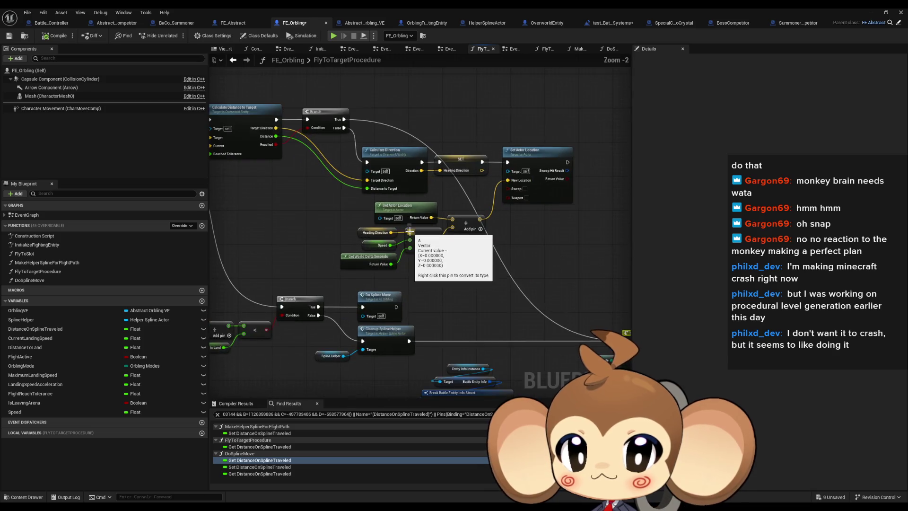
# In Abstract_Orbling_VE, delete the Select Float, Random Bool and Target Speed SET nodes
pyautogui.click(359, 24)
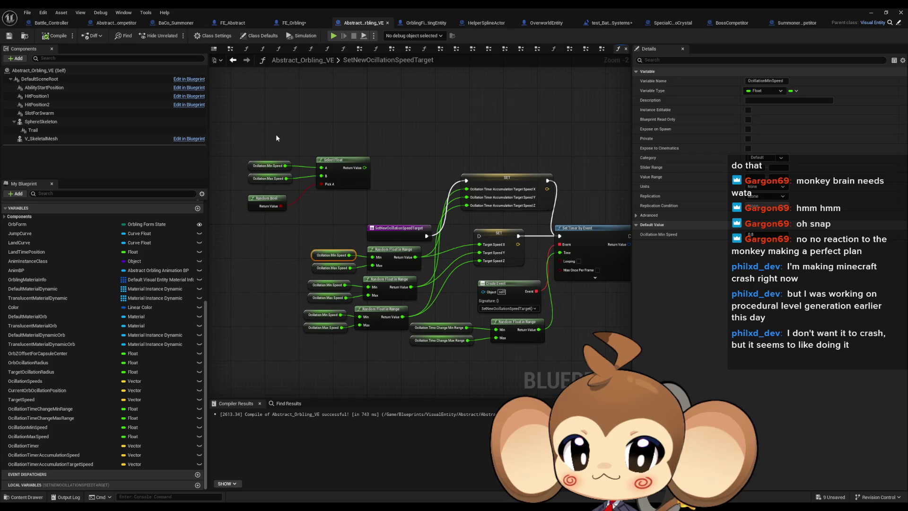
pyautogui.moveTo(347, 209); pyautogui.dragTo(347, 209)
pyautogui.press('Delete')
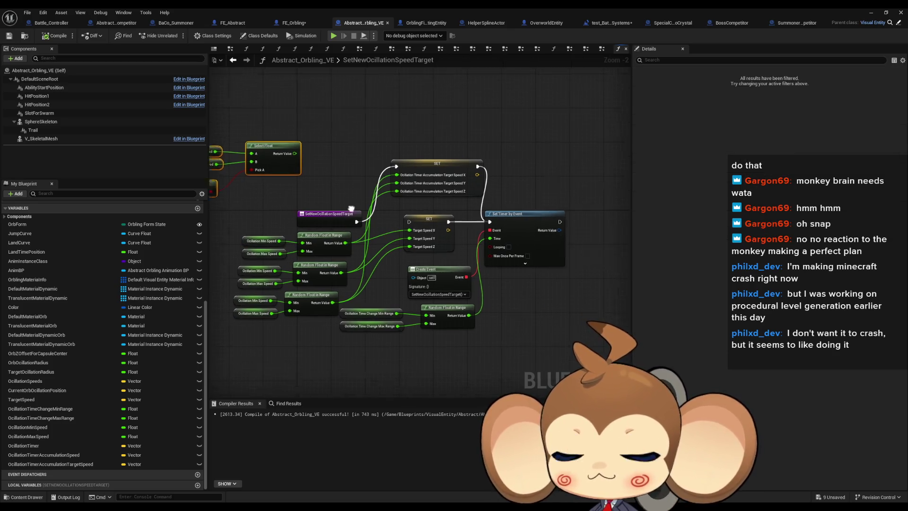
pyautogui.press('Delete')
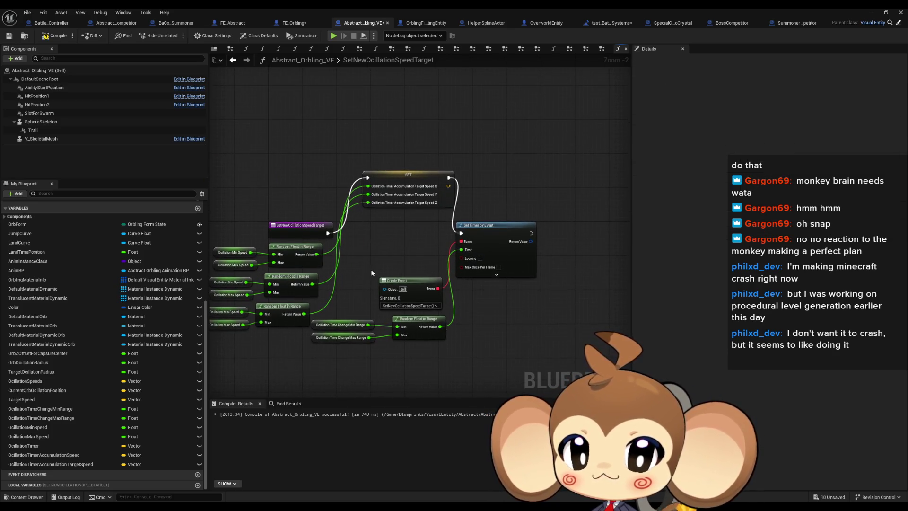
# Regroup the timer, event and time-range nodes beside the accumulation target SET node
pyautogui.moveTo(371, 268); pyautogui.dragTo(500, 311)
pyautogui.moveTo(490, 234); pyautogui.dragTo(531, 267)
pyautogui.moveTo(406, 175); pyautogui.dragTo(392, 230)
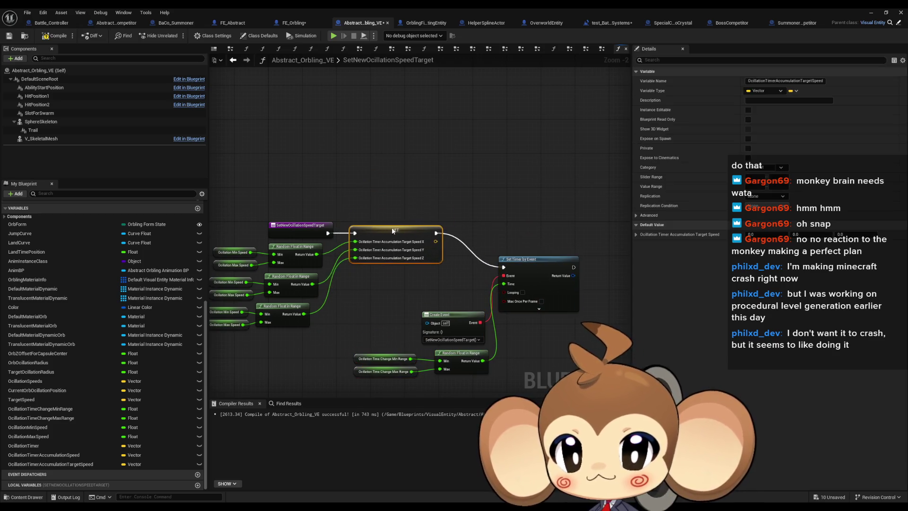
pyautogui.moveTo(586, 378); pyautogui.dragTo(350, 284)
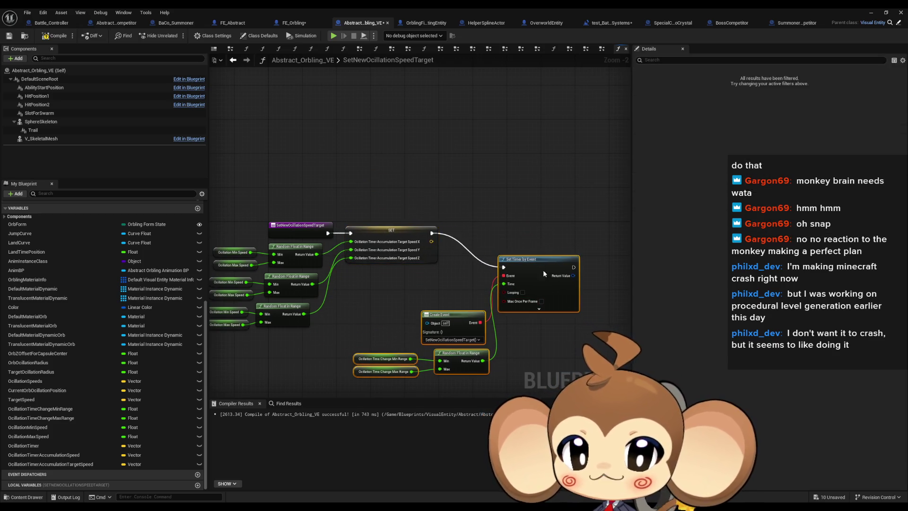
pyautogui.moveTo(542, 269); pyautogui.dragTo(498, 236)
pyautogui.click(521, 345)
pyautogui.moveTo(521, 345); pyautogui.dragTo(614, 321)
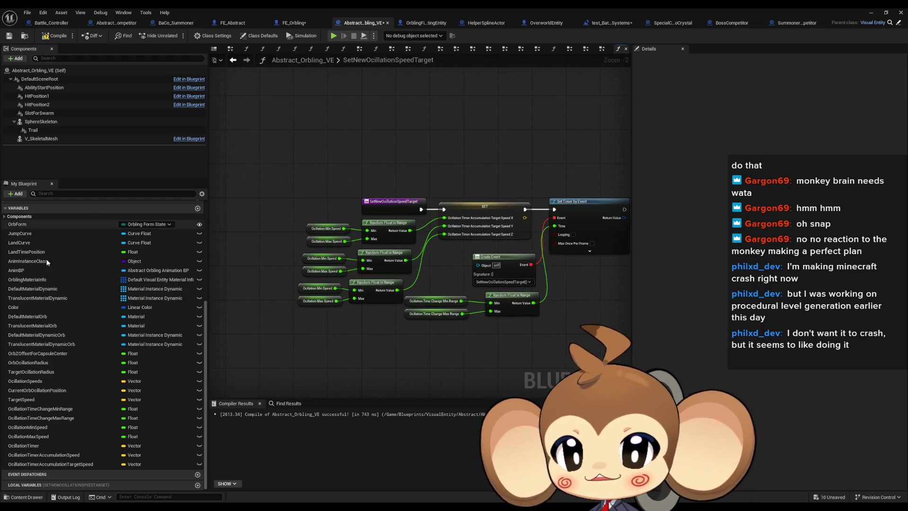
pyautogui.scroll(5, 56, 263)
pyautogui.scroll(2, 56, 263)
# Check the SetNewOcillationRadiusTarget, SetNewOcillationSpeedTarget and empty SphereIdleMove graphs
pyautogui.doubleClick(43, 351)
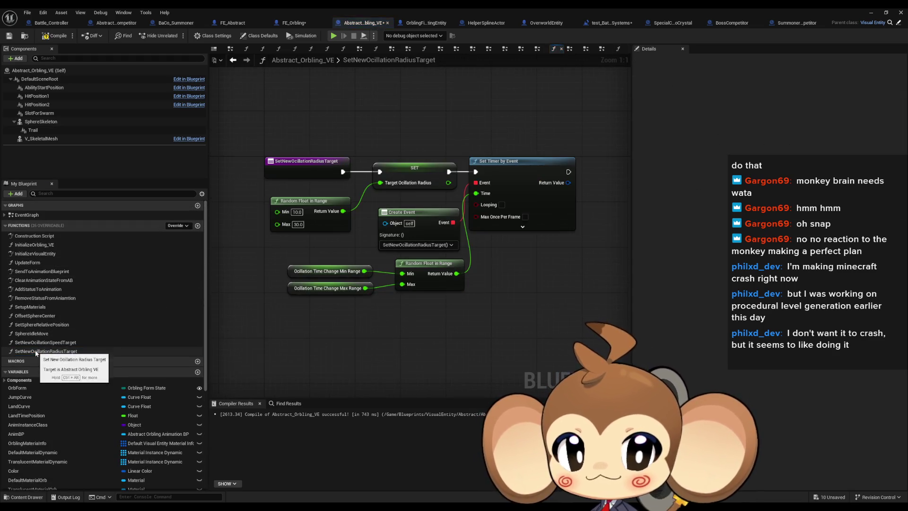
pyautogui.doubleClick(39, 343)
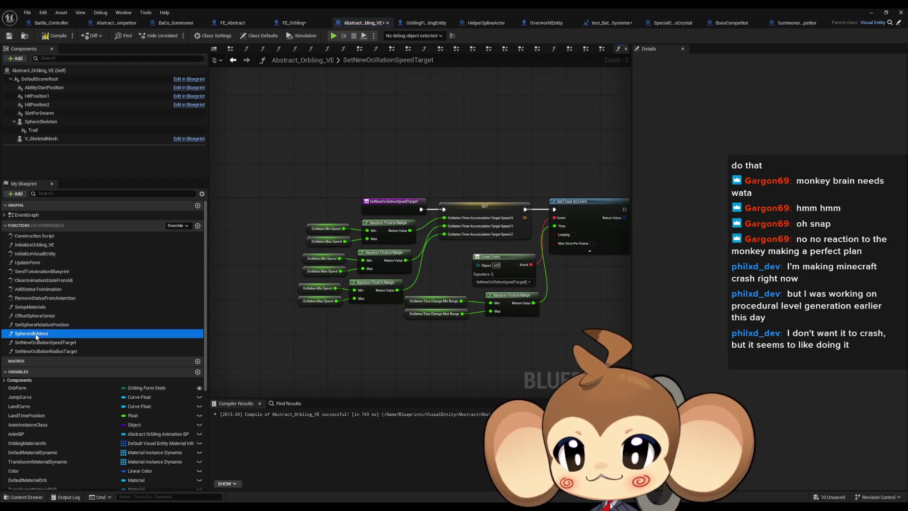
pyautogui.doubleClick(36, 333)
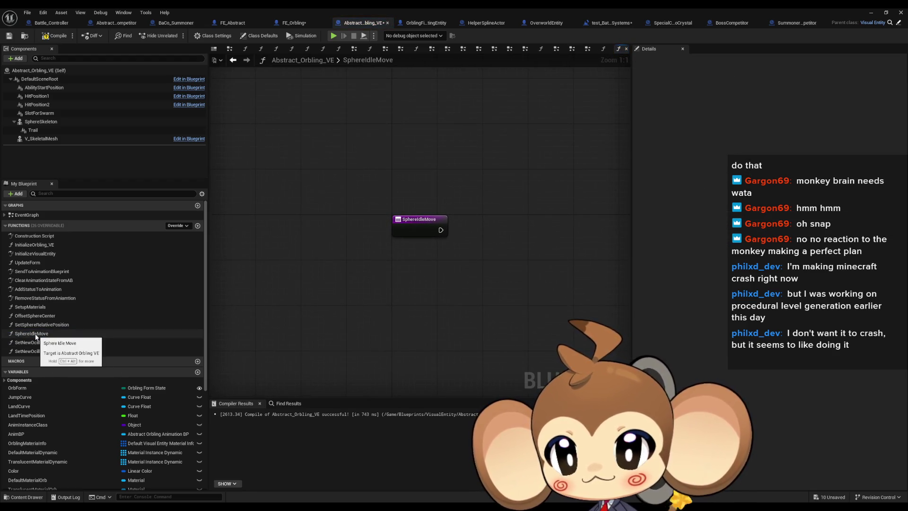
# Select the sine oscillation nodes in the EventGraph
pyautogui.doubleClick(29, 215)
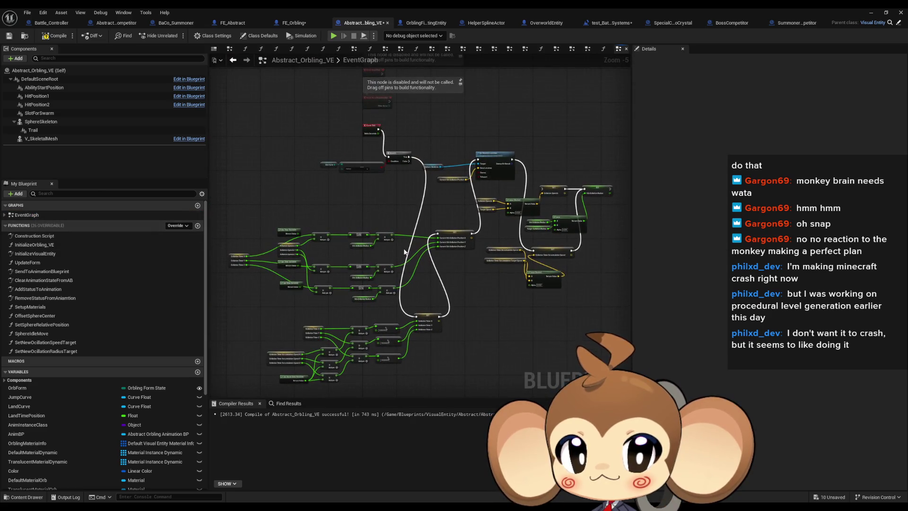
pyautogui.scroll(2, 457, 286)
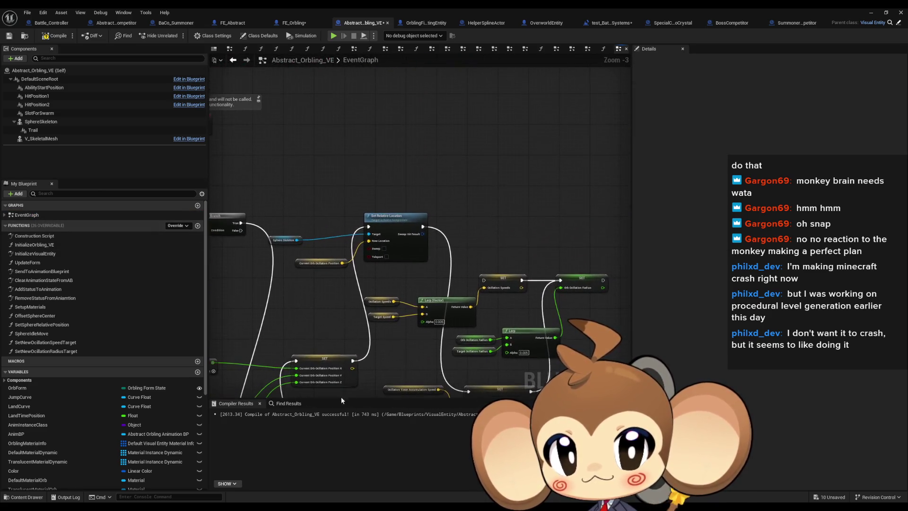
pyautogui.scroll(-3, 406, 244)
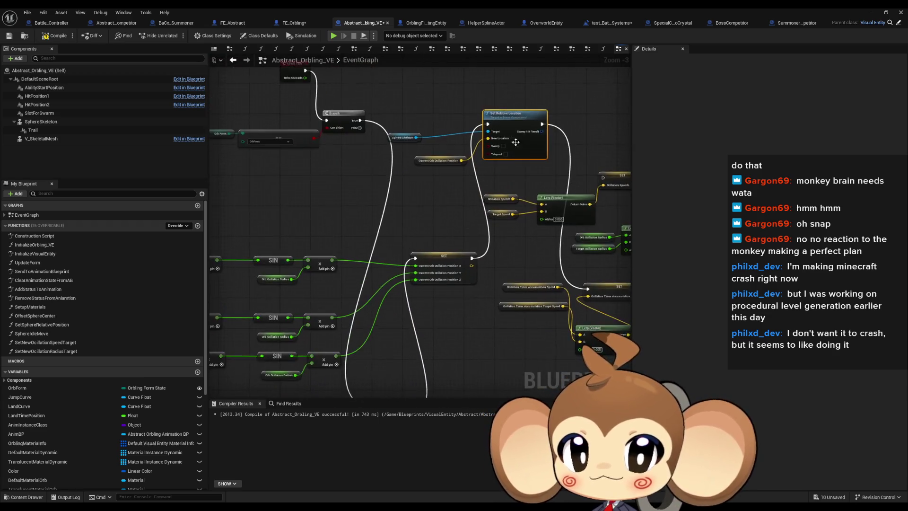
pyautogui.moveTo(310, 234); pyautogui.dragTo(468, 211)
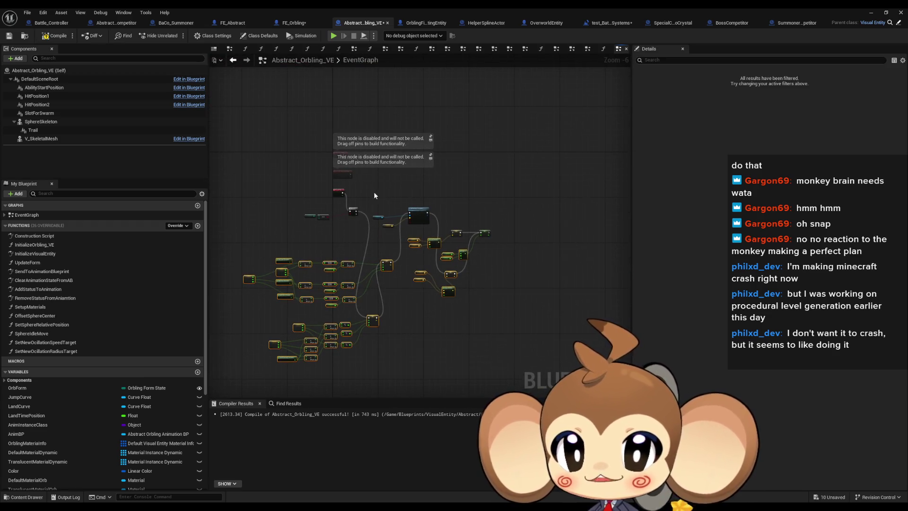
# Position the pasted oscillation nodes in SphereIdleMove and wire its entry into them
pyautogui.doubleClick(33, 334)
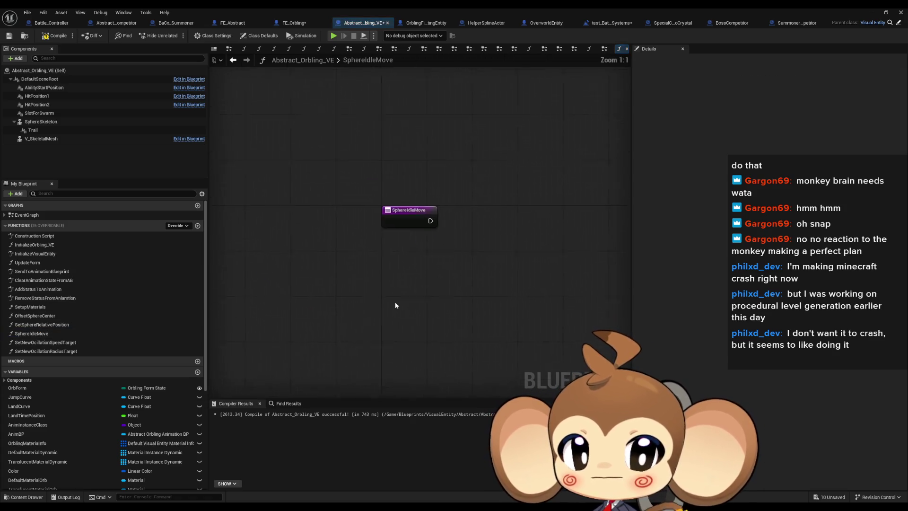
pyautogui.moveTo(274, 243)
pyautogui.mouseDown()
pyautogui.moveTo(305, 254)
pyautogui.moveTo(349, 250)
pyautogui.moveTo(421, 232)
pyautogui.moveTo(425, 222)
pyautogui.moveTo(186, 351)
pyautogui.moveTo(328, 315)
pyautogui.moveTo(378, 265)
pyautogui.moveTo(333, 223)
pyautogui.mouseUp()
pyautogui.scroll(-3, 333, 222)
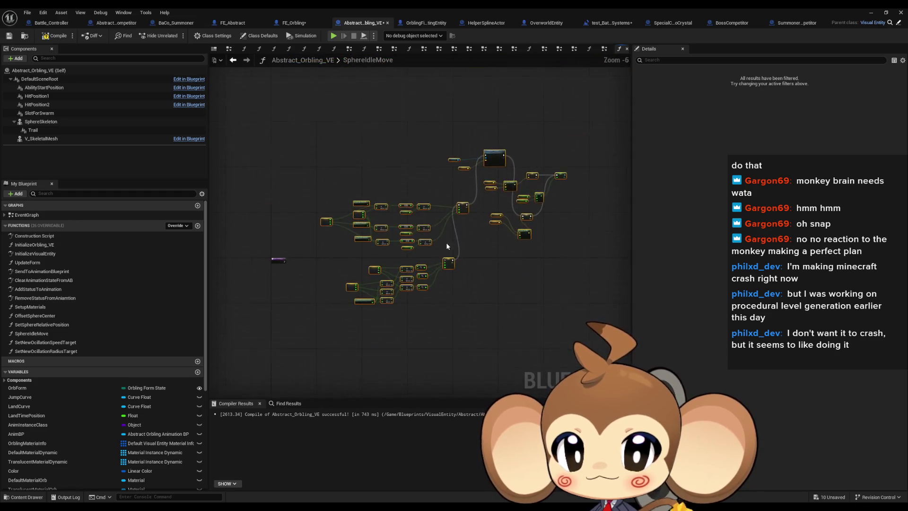
pyautogui.scroll(3, 446, 242)
pyautogui.moveTo(520, 245)
pyautogui.mouseDown()
pyautogui.moveTo(534, 254)
pyautogui.moveTo(270, 277)
pyautogui.moveTo(348, 285)
pyautogui.mouseUp()
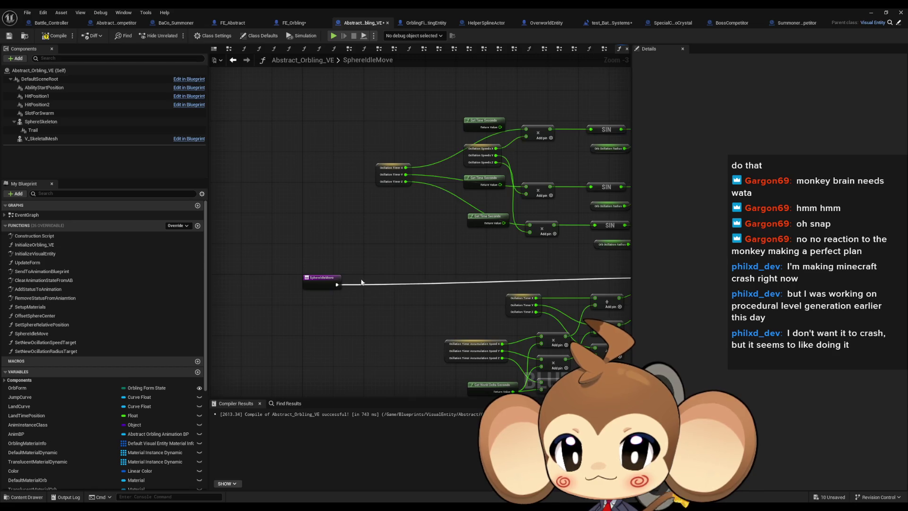
pyautogui.scroll(-1, 348, 285)
# Add a SphereIdleMove call to the EventGraph, driven by the Branch's True output
pyautogui.doubleClick(34, 215)
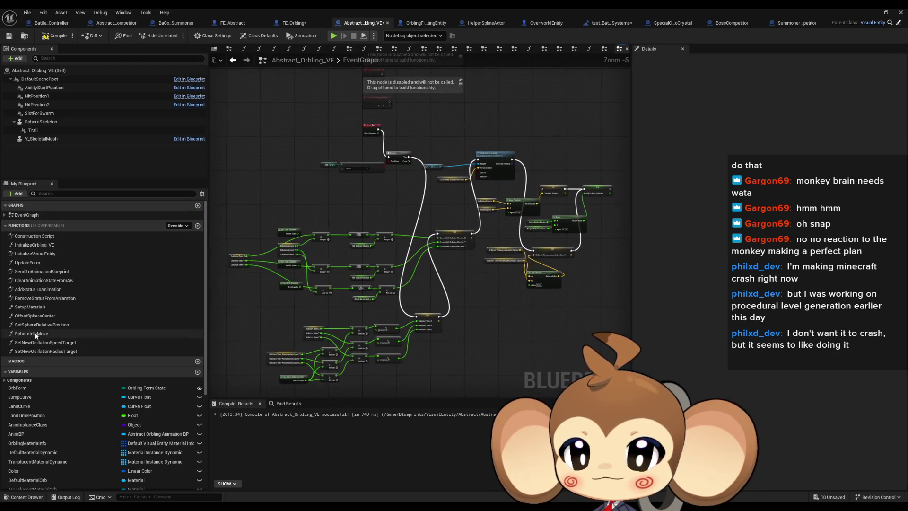
pyautogui.moveTo(32, 334)
pyautogui.mouseDown()
pyautogui.moveTo(375, 196)
pyautogui.moveTo(359, 189)
pyautogui.moveTo(384, 191)
pyautogui.moveTo(373, 191)
pyautogui.mouseUp()
pyautogui.scroll(2, 413, 189)
pyautogui.scroll(1, 414, 193)
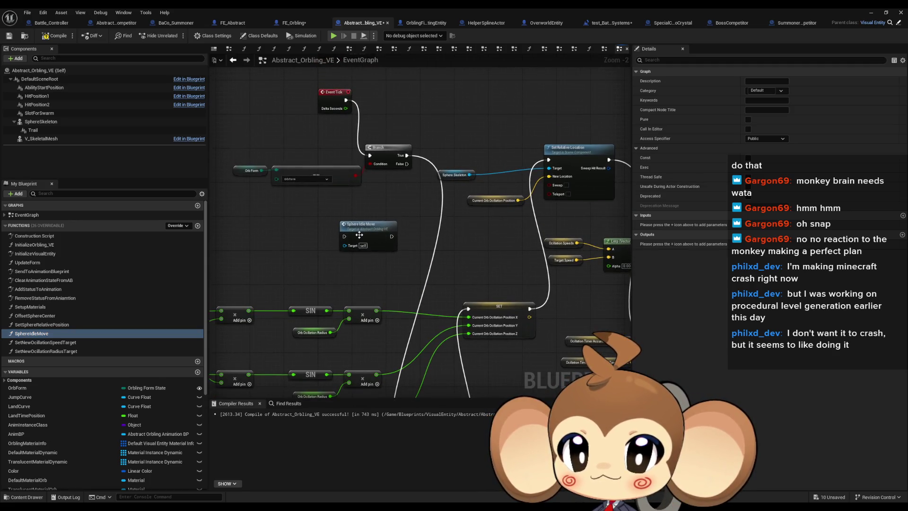
pyautogui.moveTo(344, 236); pyautogui.dragTo(365, 218)
pyautogui.moveTo(406, 158); pyautogui.dragTo(405, 156)
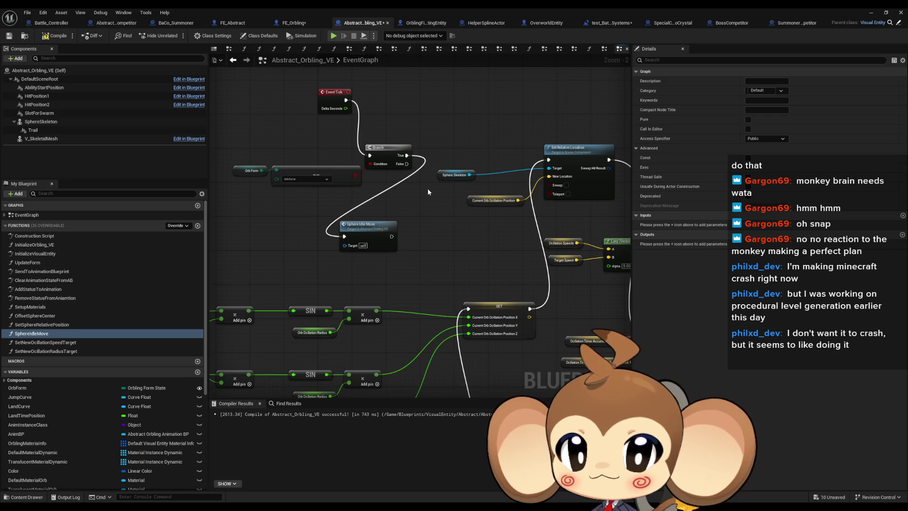
pyautogui.click(871, 13)
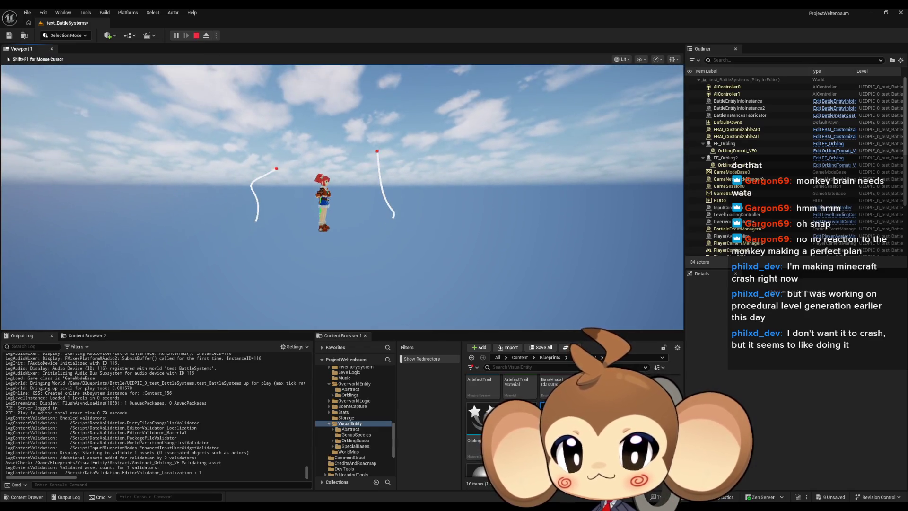
pyautogui.hotkey('shift', 'F1')
pyautogui.click(196, 35)
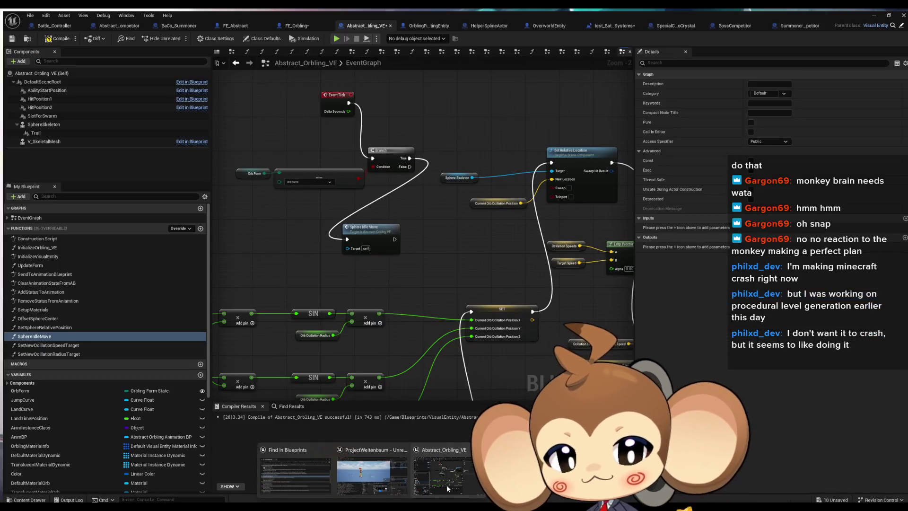
pyautogui.click(447, 484)
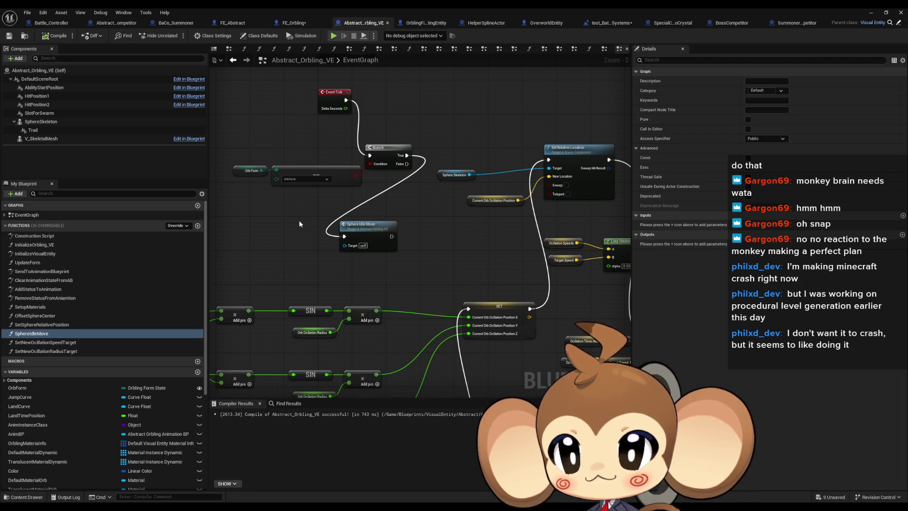
# Find all references to the OrbForm variable
pyautogui.moveTo(291, 189); pyautogui.dragTo(293, 189)
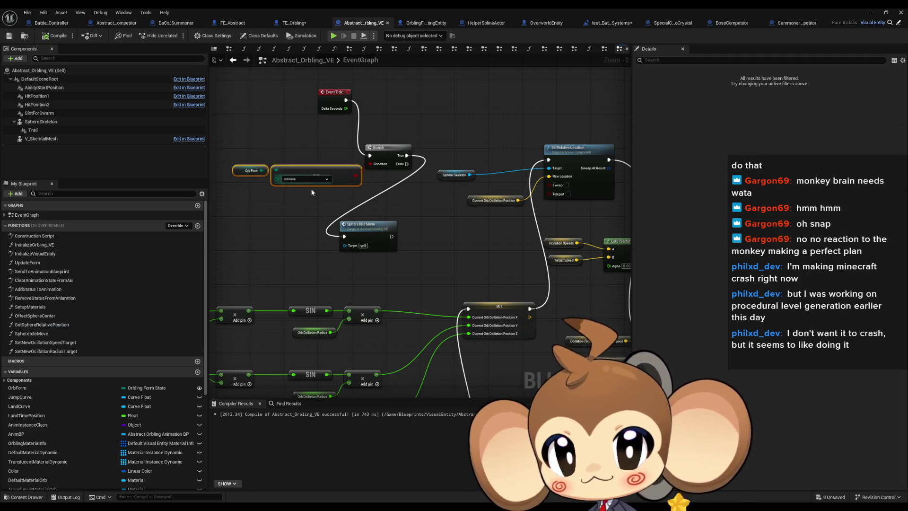
pyautogui.click(298, 215)
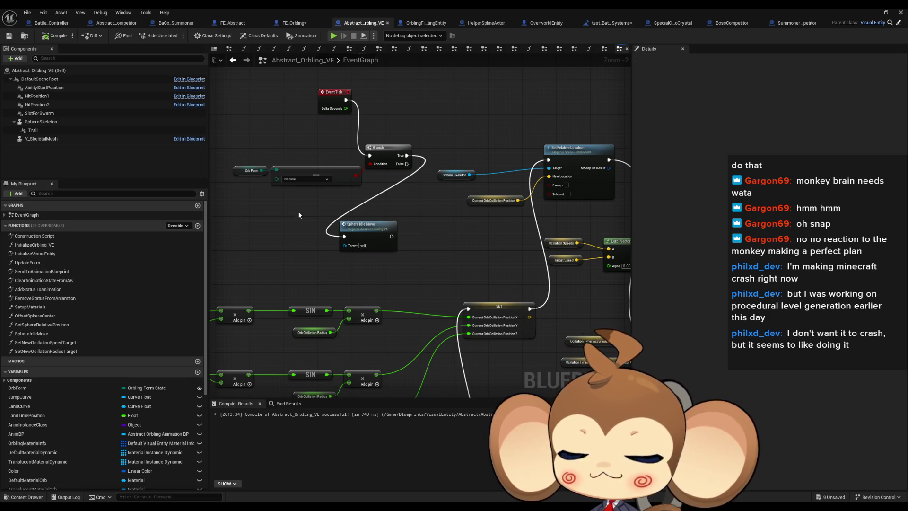
pyautogui.moveTo(299, 215); pyautogui.dragTo(371, 246)
pyautogui.rightClick(312, 202)
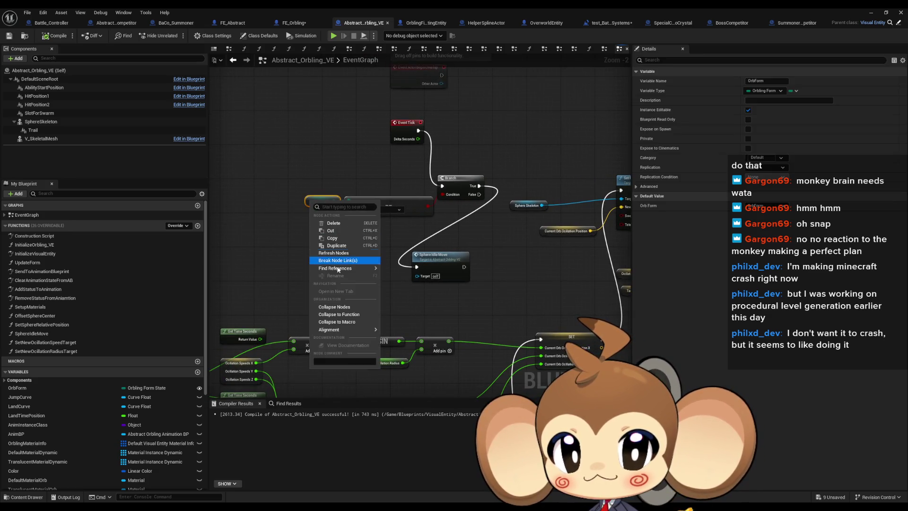
pyautogui.moveTo(338, 268)
pyautogui.click(409, 279)
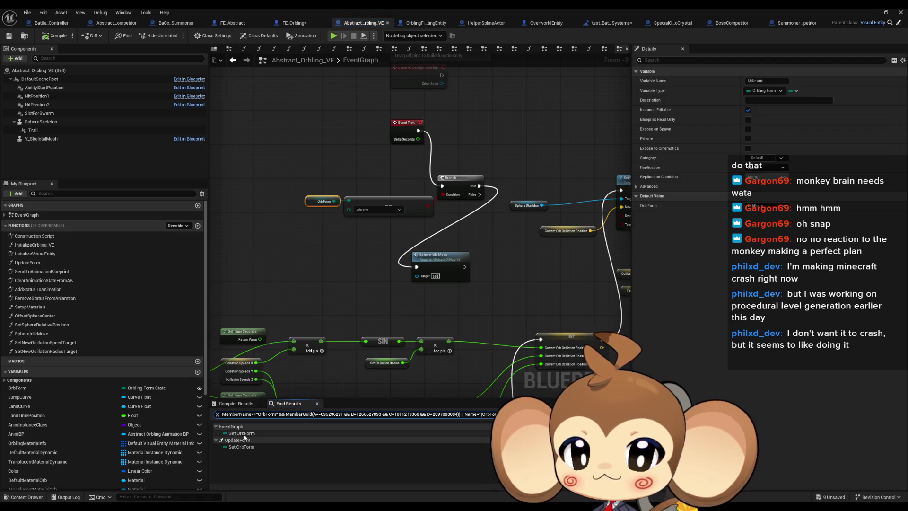
# Jump to the Set OrbForm node in UpdateForm and inspect the visibility checks
pyautogui.click(241, 447)
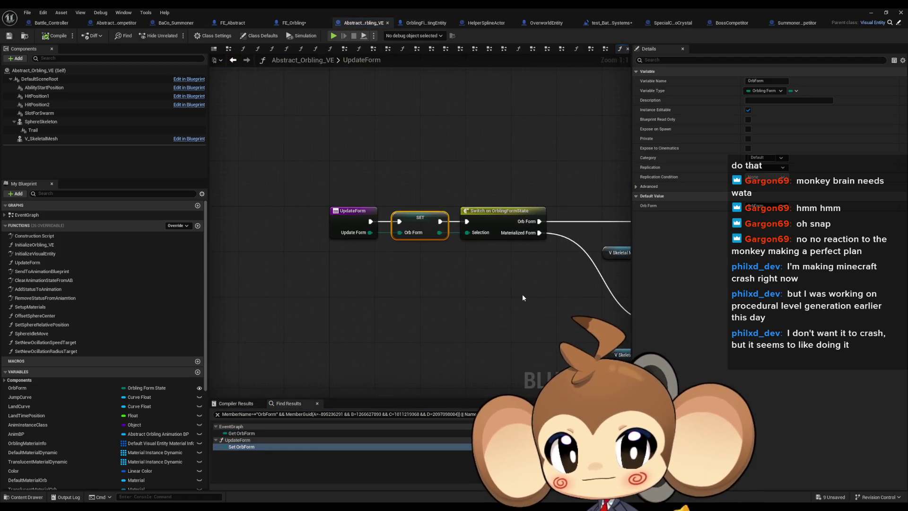
pyautogui.moveTo(522, 294); pyautogui.dragTo(372, 293)
pyautogui.scroll(-1, 382, 269)
pyautogui.moveTo(471, 202); pyautogui.dragTo(312, 203)
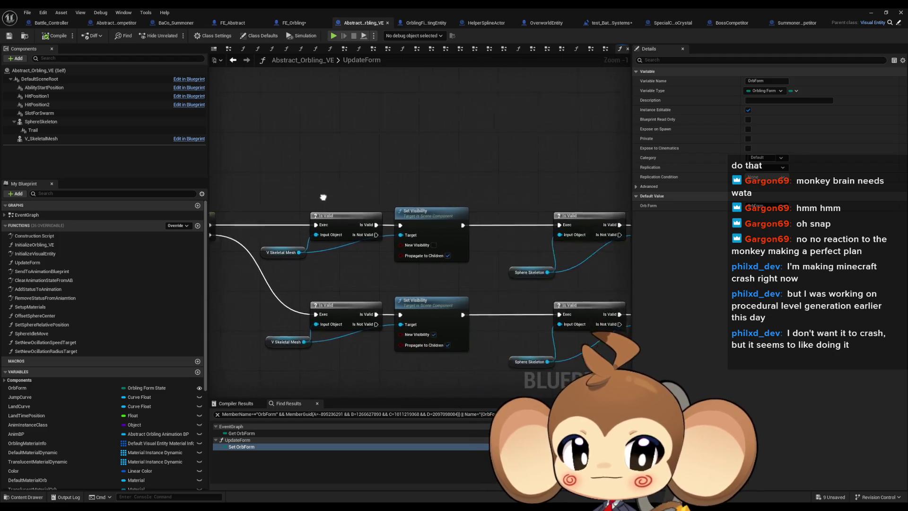
pyautogui.scroll(-2, 312, 203)
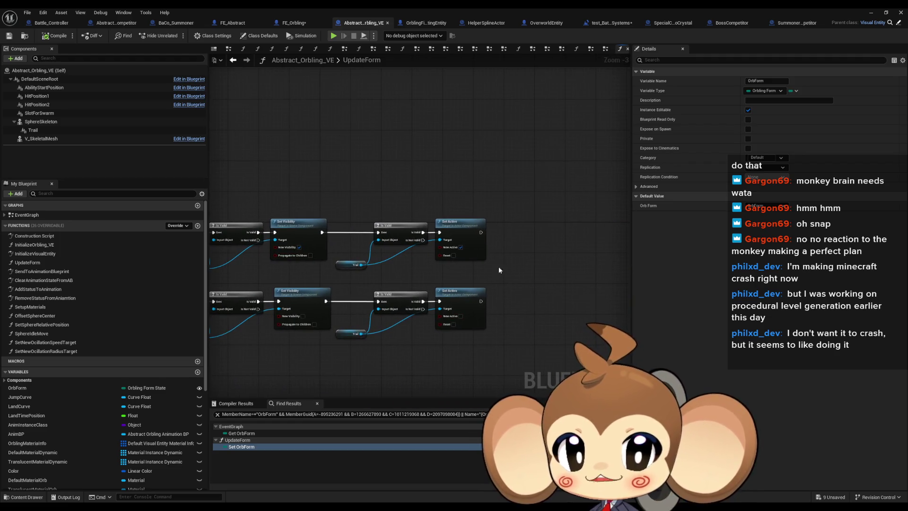
pyautogui.moveTo(299, 266)
pyautogui.mouseDown()
pyautogui.moveTo(559, 256)
pyautogui.moveTo(403, 265)
pyautogui.mouseUp()
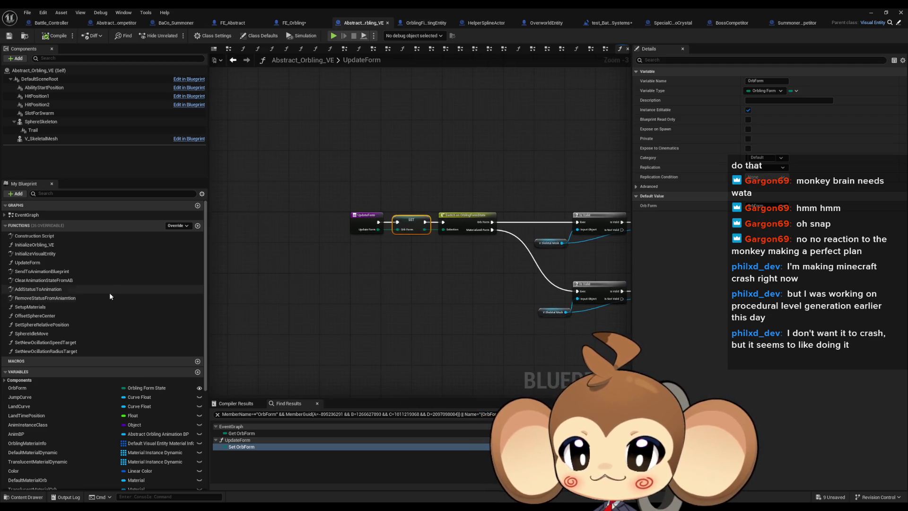
# Delete the old location-lerp and oscillation node groups from the EventGraph
pyautogui.doubleClick(36, 245)
pyautogui.doubleClick(35, 253)
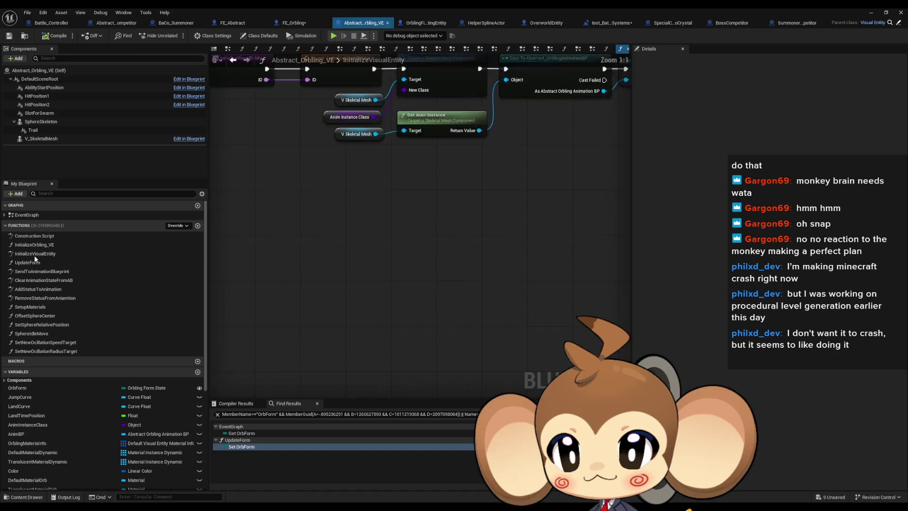
pyautogui.doubleClick(33, 216)
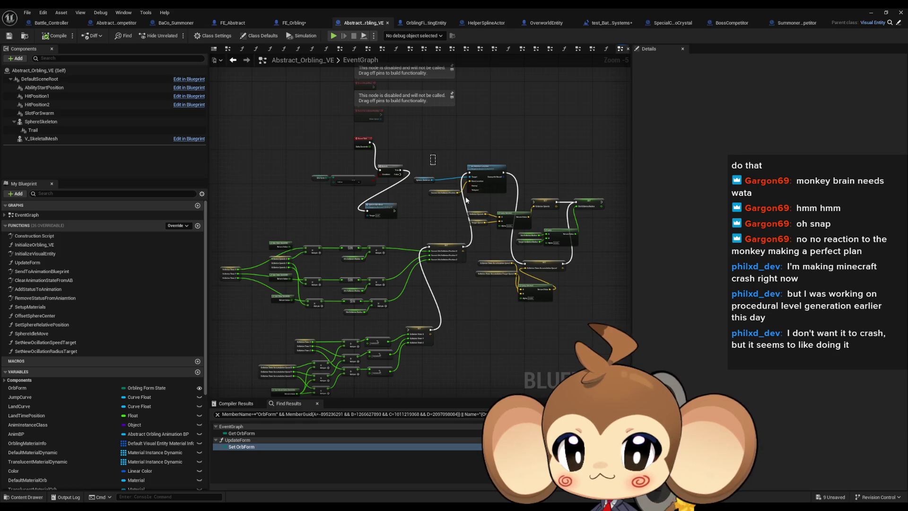
pyautogui.moveTo(466, 200); pyautogui.dragTo(614, 320)
pyautogui.press('Delete')
pyautogui.moveTo(276, 208); pyautogui.dragTo(560, 333)
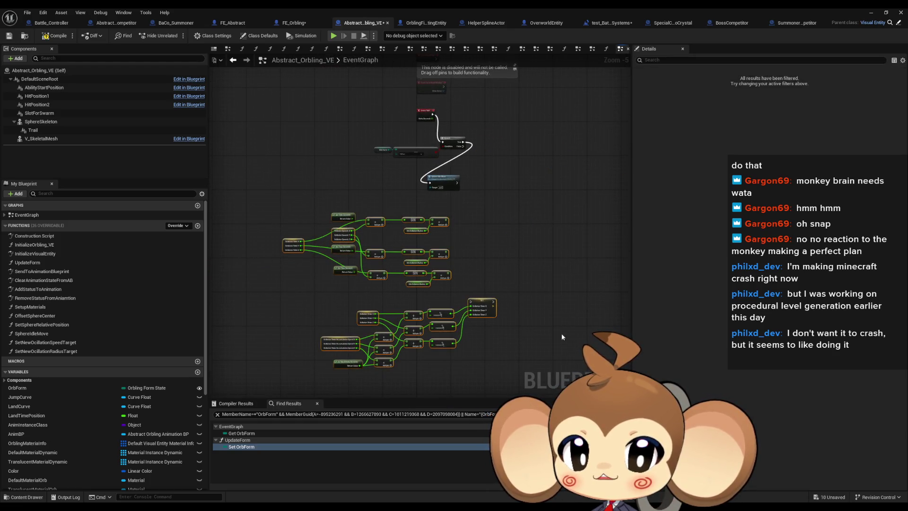
pyautogui.press('Delete')
pyautogui.scroll(3, 416, 176)
# Line up the Branch, OrbForm nodes and SphereIdleMove call beside Event Tick
pyautogui.click(416, 175)
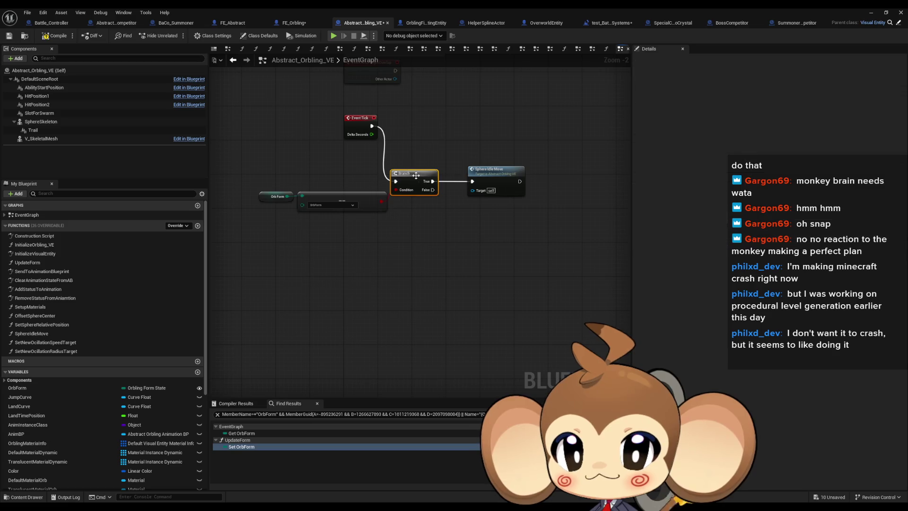
pyautogui.moveTo(416, 176); pyautogui.dragTo(415, 122)
pyautogui.moveTo(258, 166)
pyautogui.mouseDown()
pyautogui.moveTo(350, 199)
pyautogui.moveTo(341, 147)
pyautogui.mouseUp()
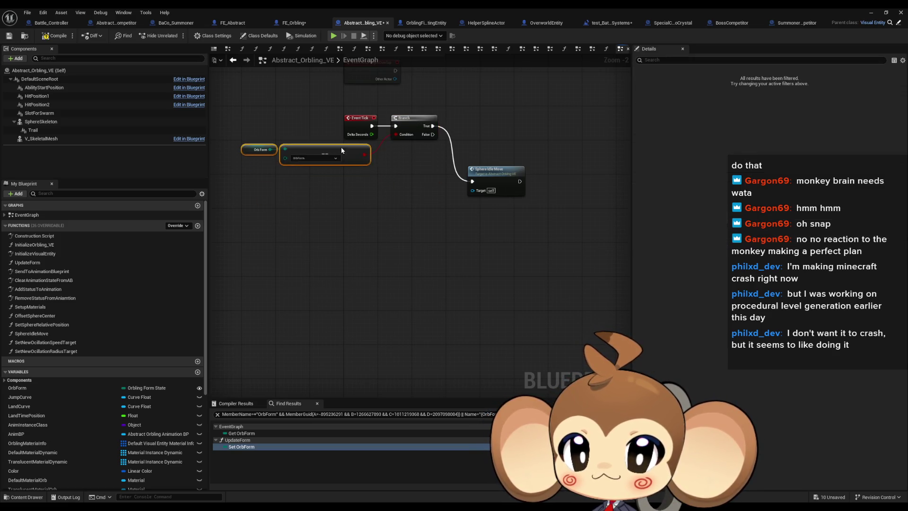
pyautogui.moveTo(501, 179); pyautogui.dragTo(479, 131)
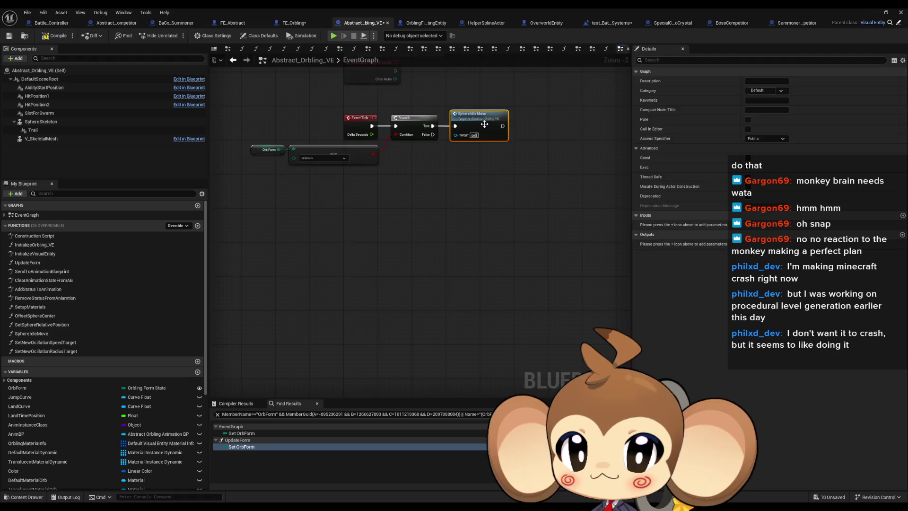
pyautogui.doubleClick(485, 124)
pyautogui.moveTo(467, 233); pyautogui.dragTo(511, 189)
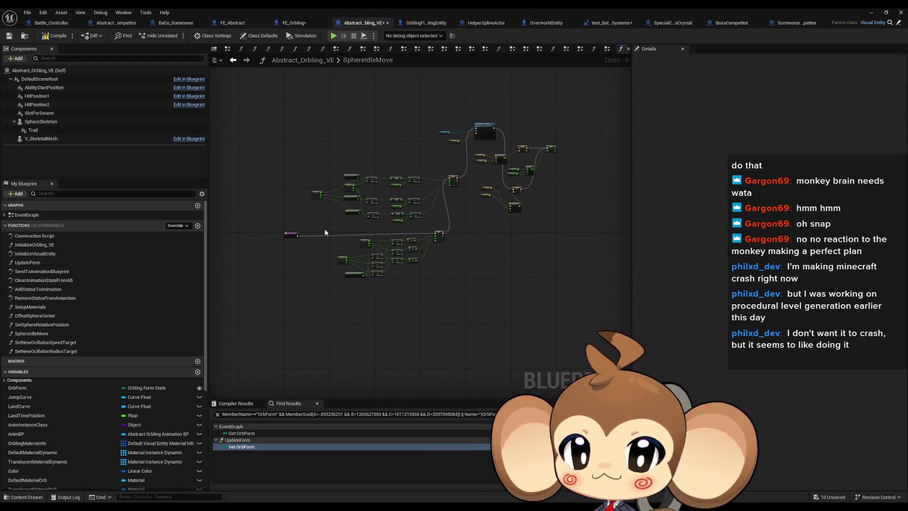
# Move the sine node group down-left and place the upper SET node beside the other SET
pyautogui.moveTo(324, 228); pyautogui.dragTo(439, 280)
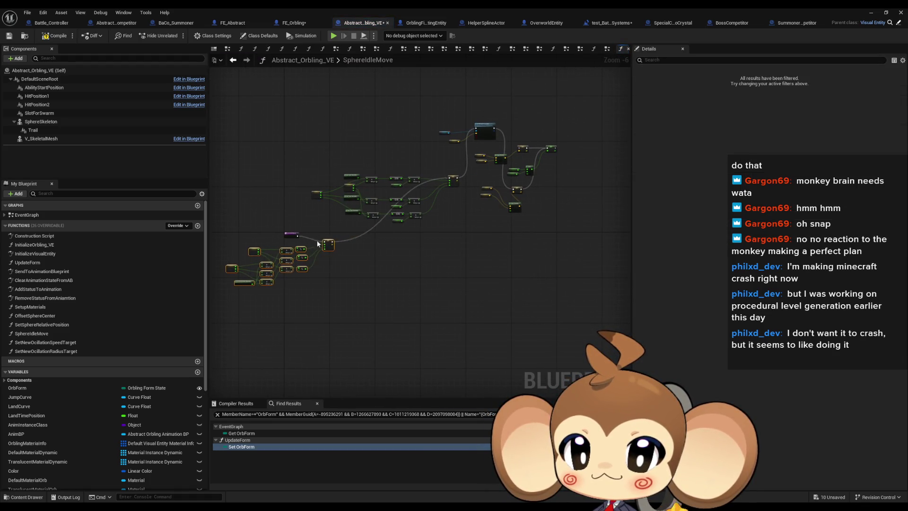
pyautogui.scroll(5, 433, 239)
pyautogui.scroll(-4, 300, 232)
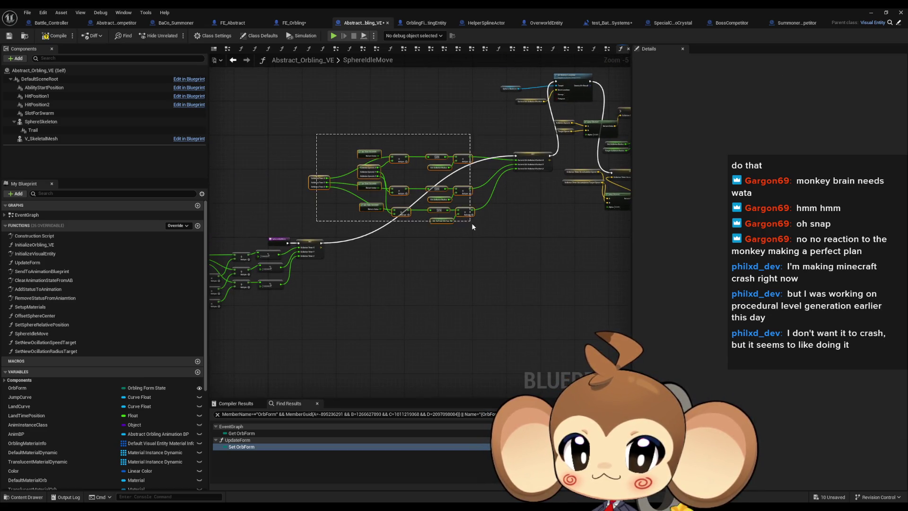
pyautogui.moveTo(472, 227)
pyautogui.mouseDown()
pyautogui.moveTo(312, 321)
pyautogui.moveTo(311, 314)
pyautogui.moveTo(306, 330)
pyautogui.mouseUp()
pyautogui.moveTo(528, 94); pyautogui.dragTo(353, 181)
pyautogui.scroll(2, 336, 245)
pyautogui.click(585, 271)
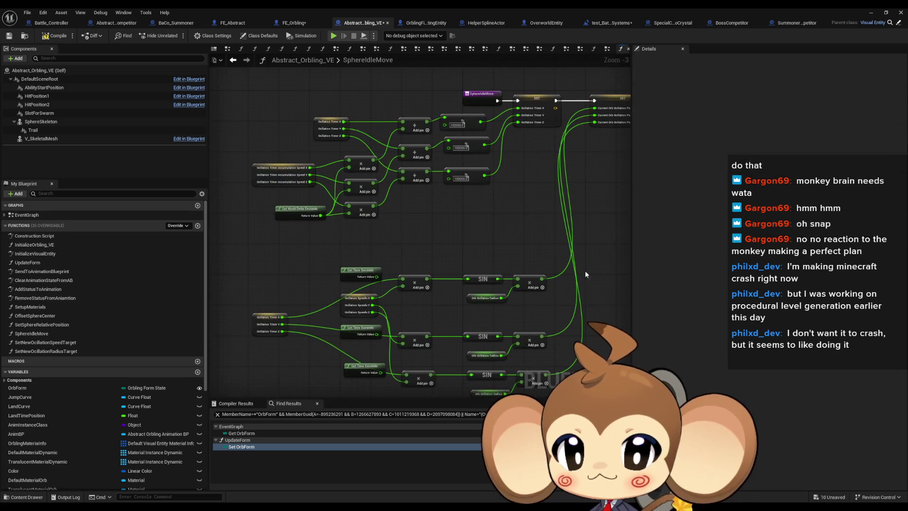
# Reposition the Oscillation Timer and accumulation speed getters near the Oscillation Timer SET node
pyautogui.click(354, 272)
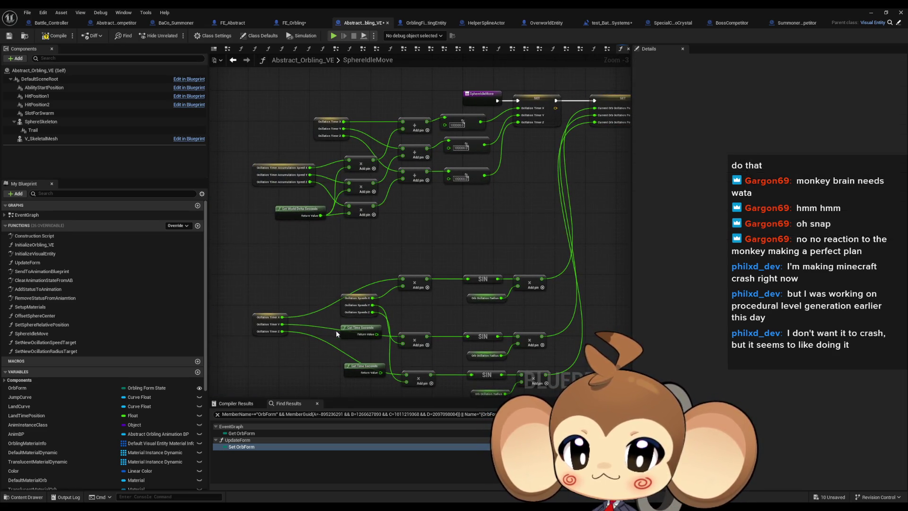
pyautogui.moveTo(273, 321); pyautogui.dragTo(288, 299)
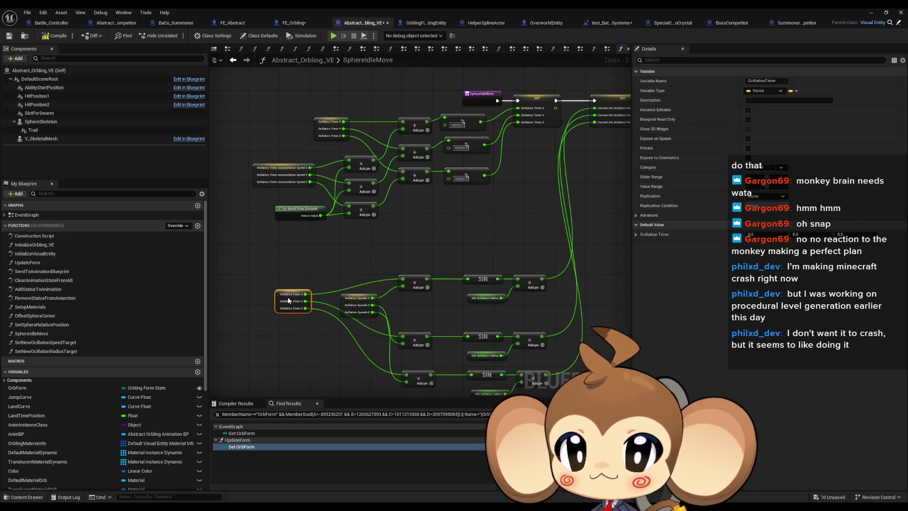
pyautogui.scroll(3, 313, 135)
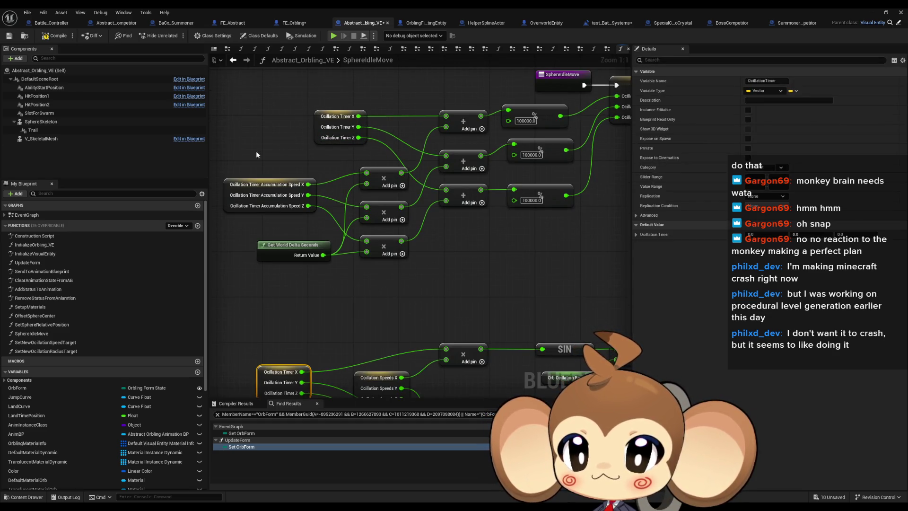
pyautogui.moveTo(256, 152); pyautogui.dragTo(312, 221)
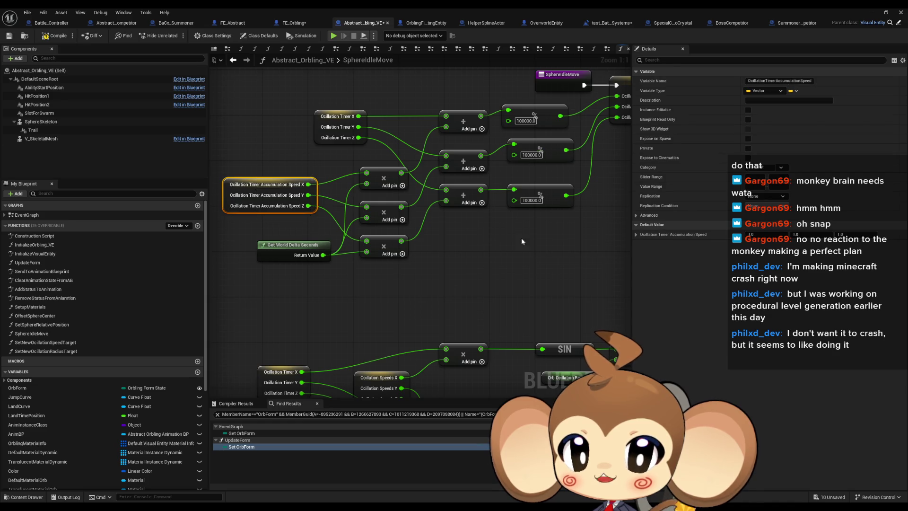
pyautogui.rightClick(501, 121)
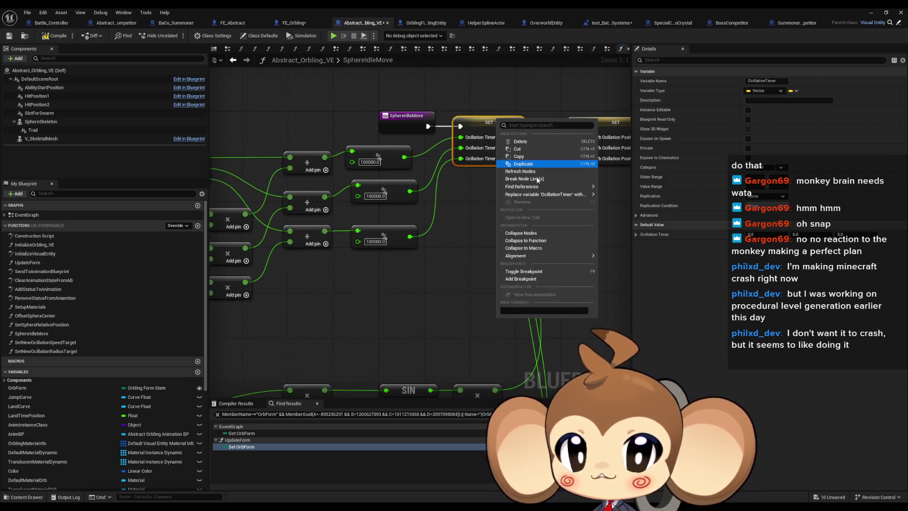
pyautogui.click(443, 260)
pyautogui.moveTo(444, 260); pyautogui.dragTo(384, 269)
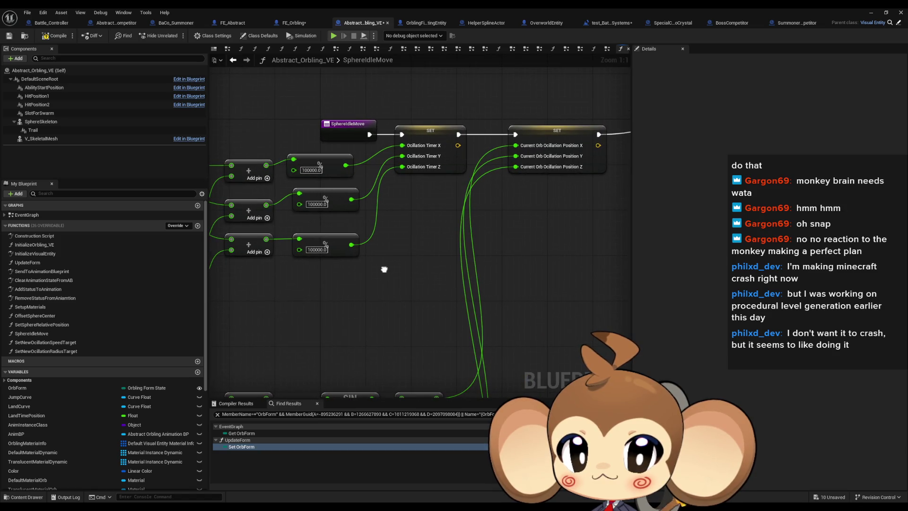
# Review the Oscillation Timer SET node and the sine calculation nodes fed by its getters
pyautogui.click(429, 129)
pyautogui.scroll(-2, 430, 129)
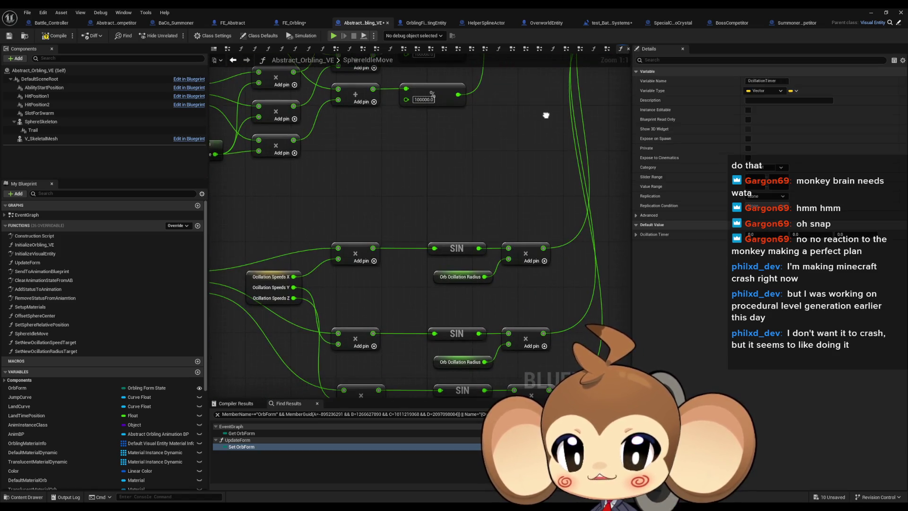
pyautogui.moveTo(359, 227); pyautogui.dragTo(405, 215)
pyautogui.moveTo(349, 273); pyautogui.dragTo(349, 274)
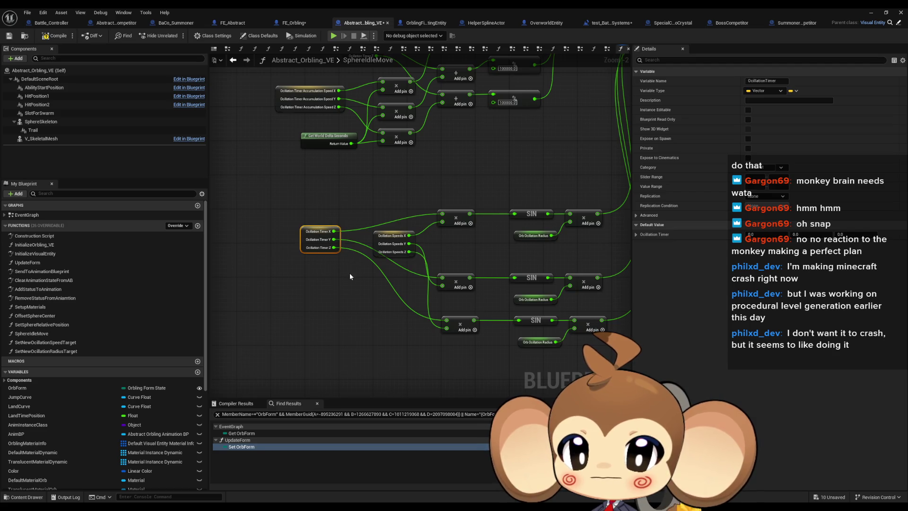
pyautogui.moveTo(617, 170); pyautogui.dragTo(452, 253)
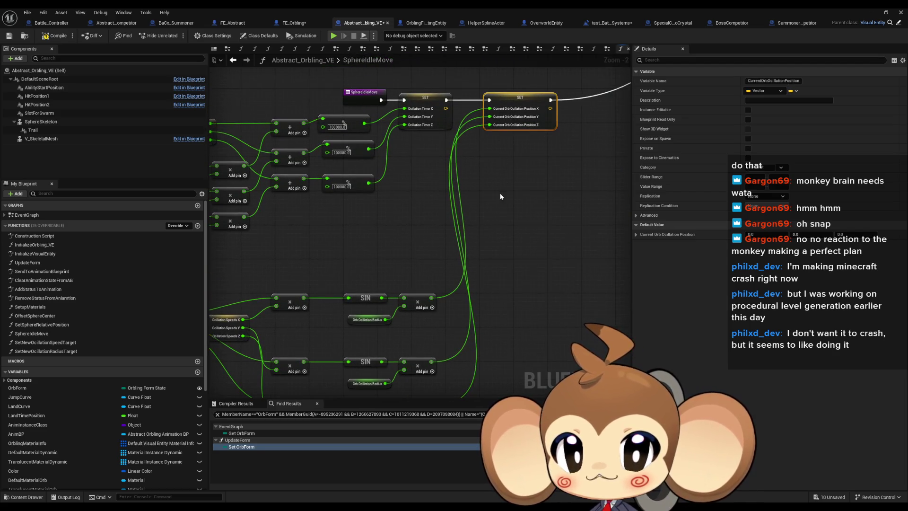
pyautogui.moveTo(500, 193); pyautogui.dragTo(544, 156)
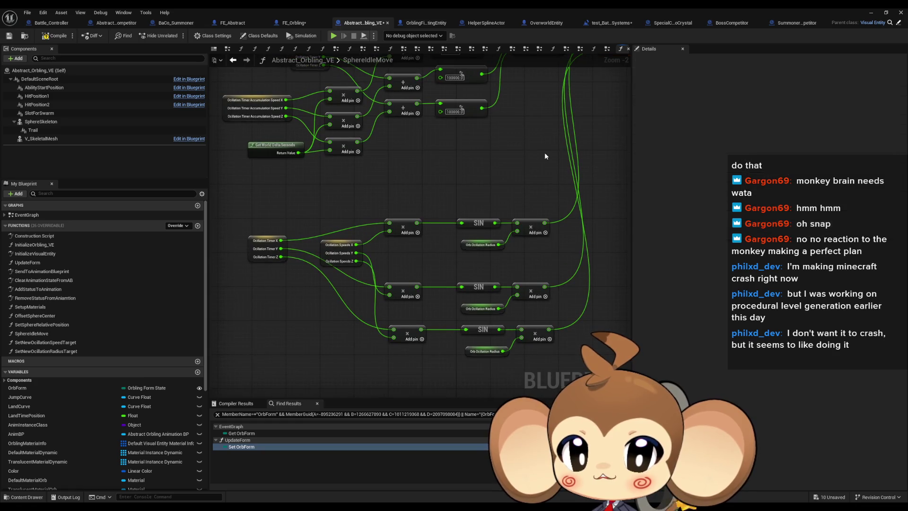
pyautogui.scroll(-5, 544, 156)
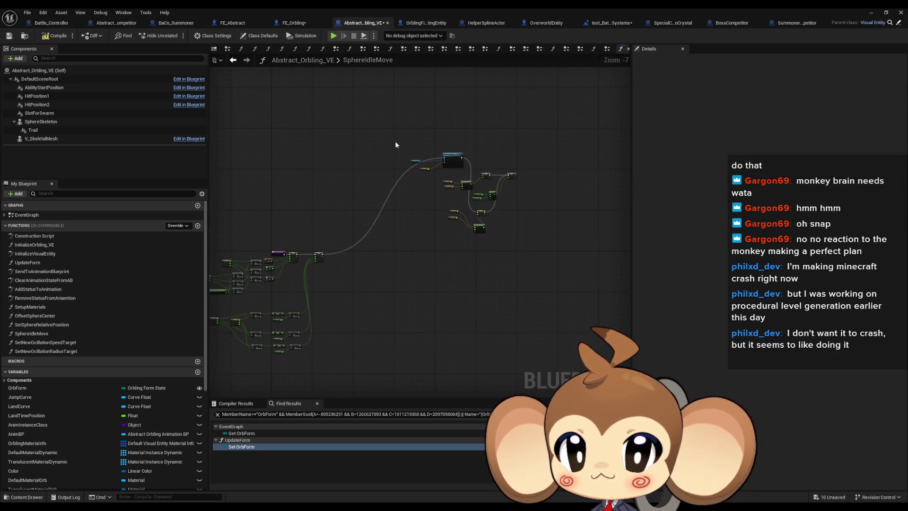
# Move Set Relative Location beside the SET node and the position getter under Sphere Skeleton
pyautogui.moveTo(463, 180); pyautogui.dragTo(463, 180)
pyautogui.scroll(7, 361, 262)
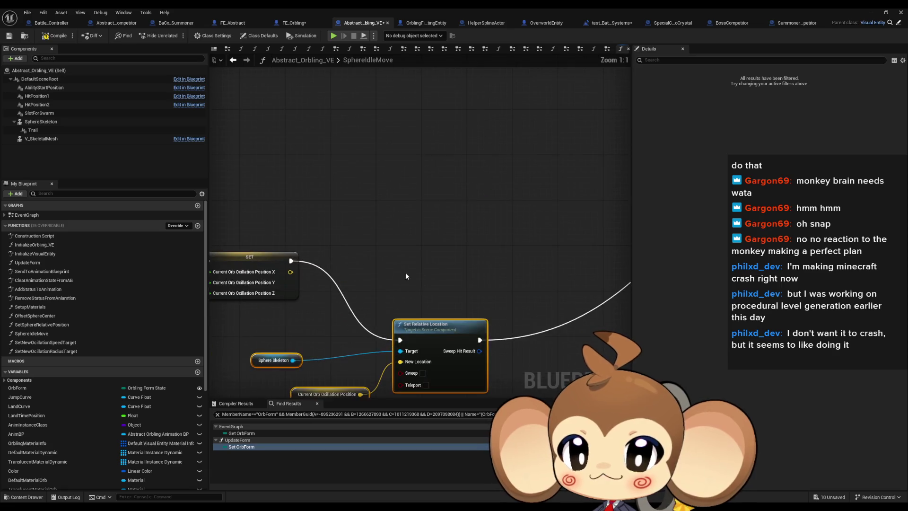
pyautogui.moveTo(461, 318); pyautogui.dragTo(454, 207)
pyautogui.click(402, 338)
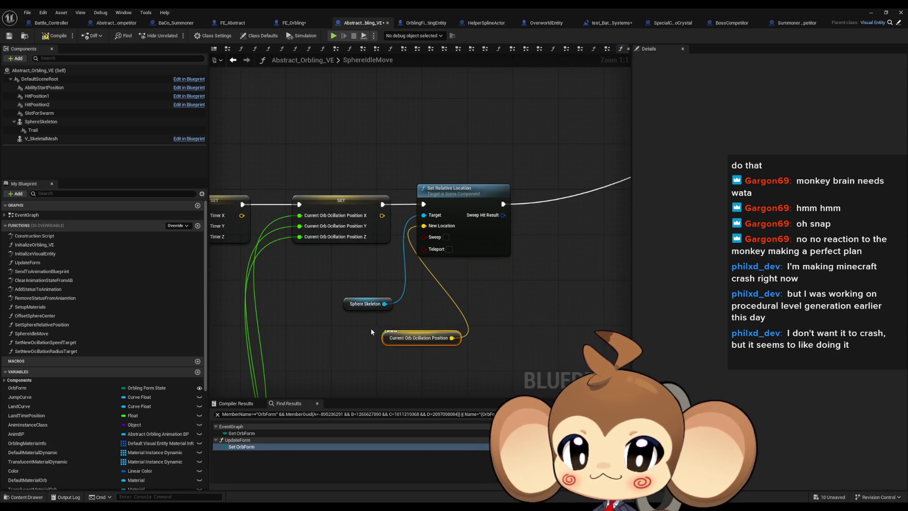
pyautogui.moveTo(389, 340); pyautogui.dragTo(333, 322)
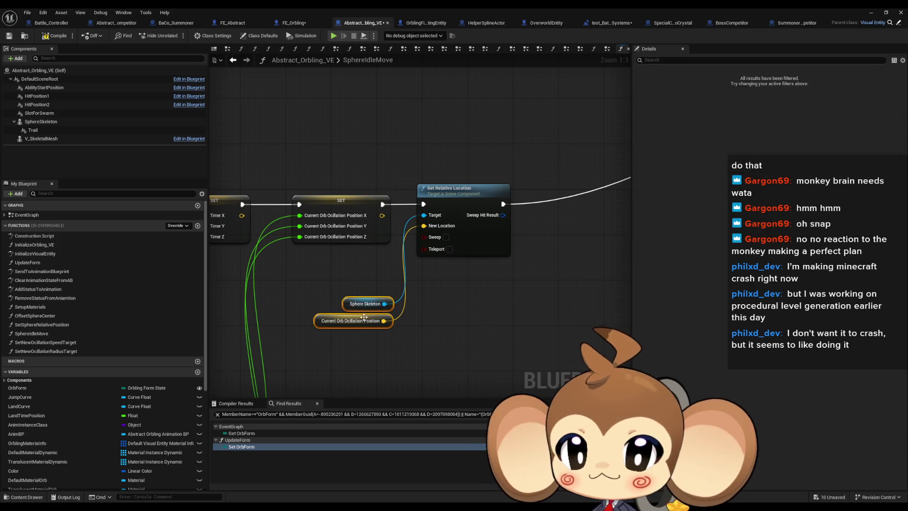
pyautogui.scroll(-5, 377, 165)
# Regroup the accumulation getters with their lerp and place the accumulation speed SET after Set Relative Location
pyautogui.moveTo(365, 105); pyautogui.dragTo(530, 222)
pyautogui.rightClick(415, 243)
pyautogui.moveTo(431, 209); pyautogui.dragTo(428, 216)
pyautogui.scroll(4, 429, 216)
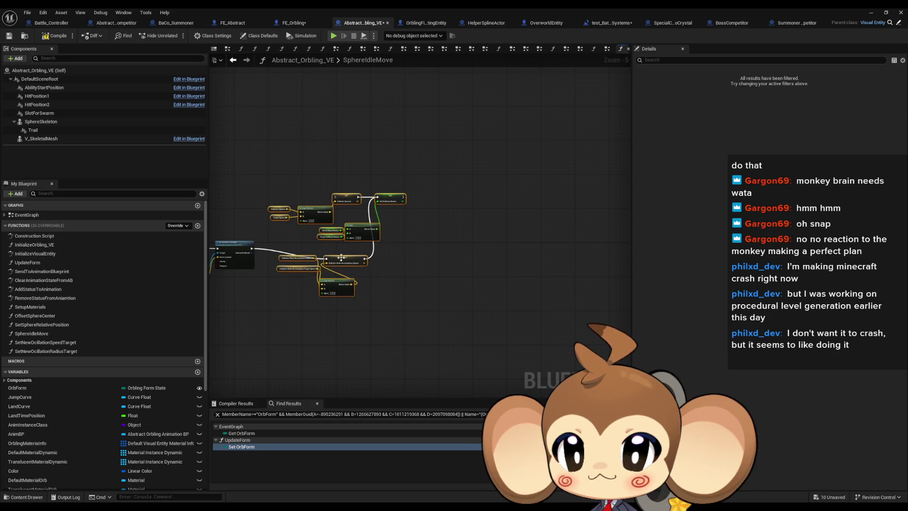
pyautogui.moveTo(352, 250)
pyautogui.mouseDown()
pyautogui.moveTo(393, 286)
pyautogui.moveTo(208, 336)
pyautogui.moveTo(350, 331)
pyautogui.moveTo(407, 353)
pyautogui.mouseUp()
pyautogui.moveTo(603, 299)
pyautogui.mouseDown()
pyautogui.moveTo(473, 311)
pyautogui.moveTo(452, 326)
pyautogui.mouseUp()
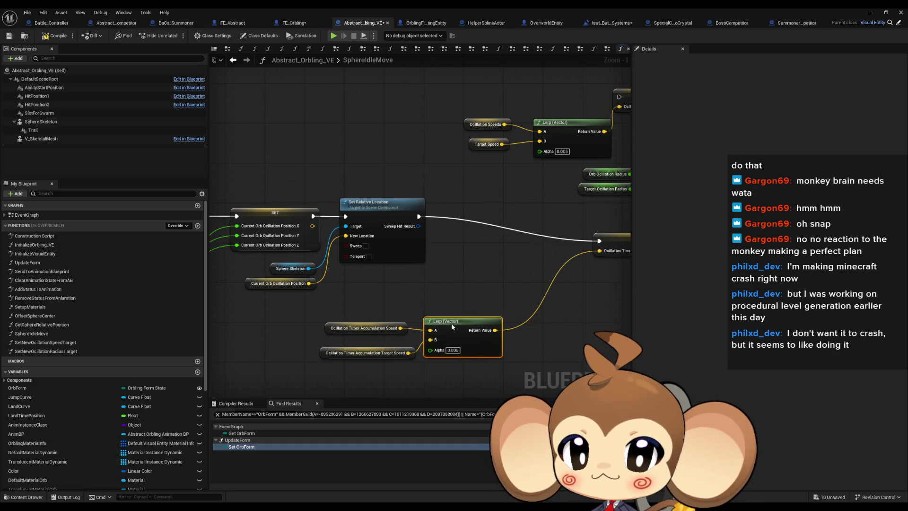
pyautogui.moveTo(611, 241)
pyautogui.mouseDown()
pyautogui.moveTo(500, 213)
pyautogui.moveTo(462, 216)
pyautogui.mouseUp()
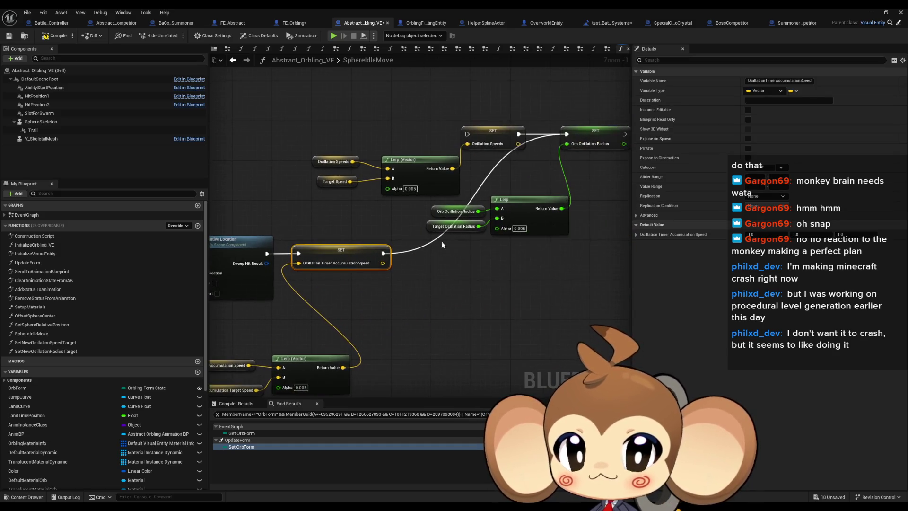
# Delete the Ocillation Speeds SET and lerp, then chain the Orb Ocillation Radius SET after the accumulation SET
pyautogui.click(492, 128)
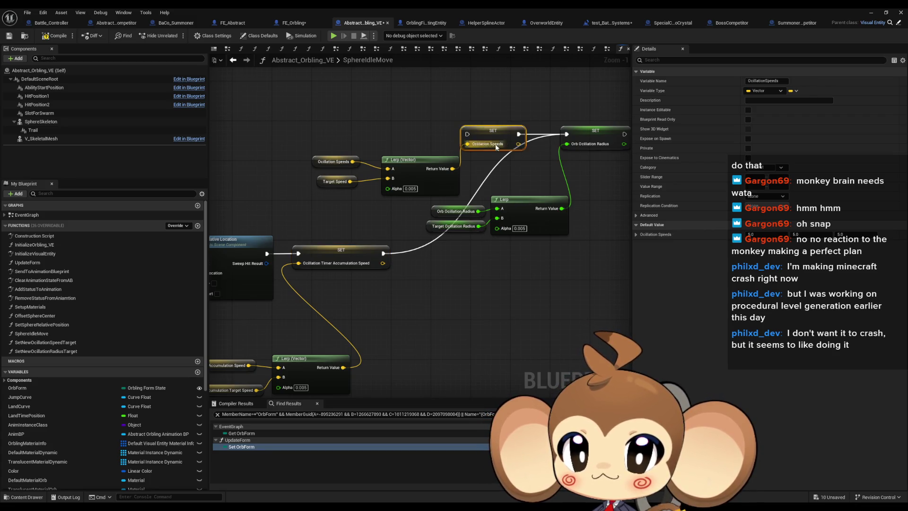
pyautogui.moveTo(339, 123); pyautogui.dragTo(461, 196)
pyautogui.press('Delete')
pyautogui.moveTo(492, 226)
pyautogui.mouseDown()
pyautogui.moveTo(454, 265)
pyautogui.moveTo(442, 379)
pyautogui.moveTo(451, 379)
pyautogui.mouseUp()
pyautogui.moveTo(582, 146); pyautogui.dragTo(554, 259)
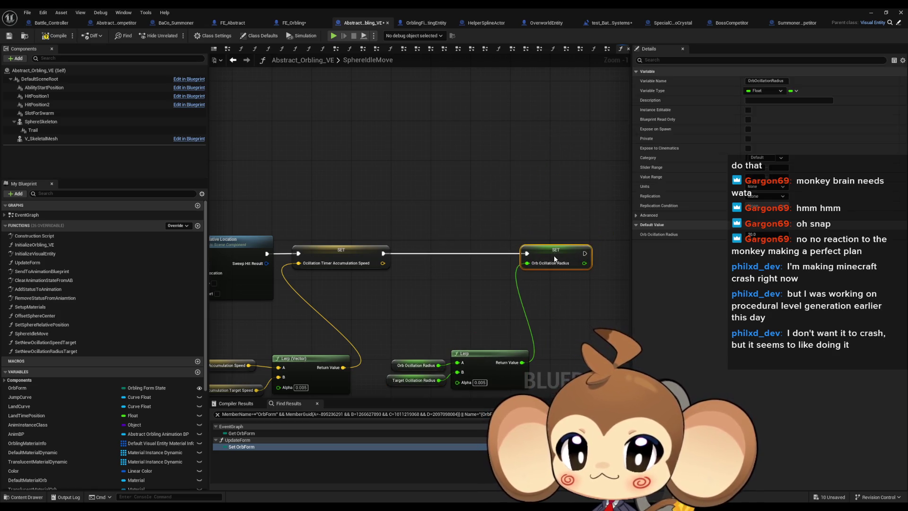
pyautogui.click(458, 265)
pyautogui.scroll(-6, 458, 265)
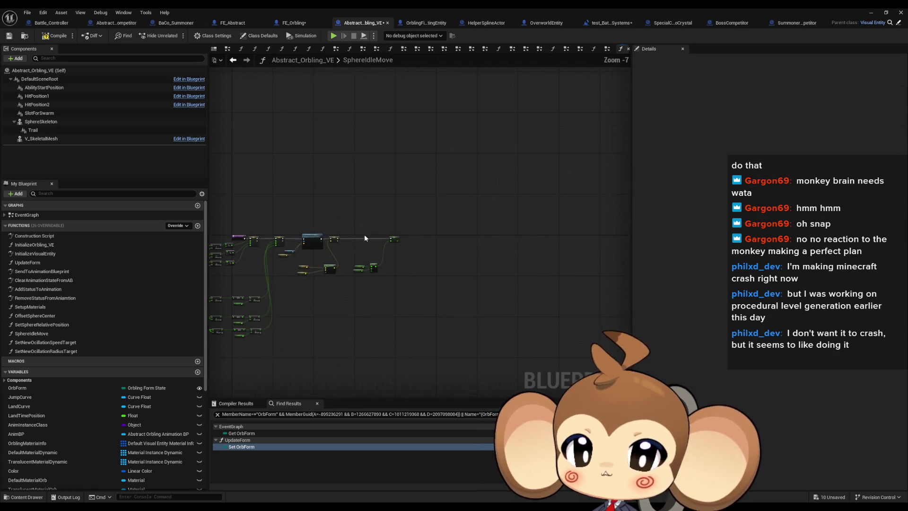
# Remove the Create Event, Set Timer by Event and Random Float nodes from InitializeVisualEntity
pyautogui.doubleClick(66, 342)
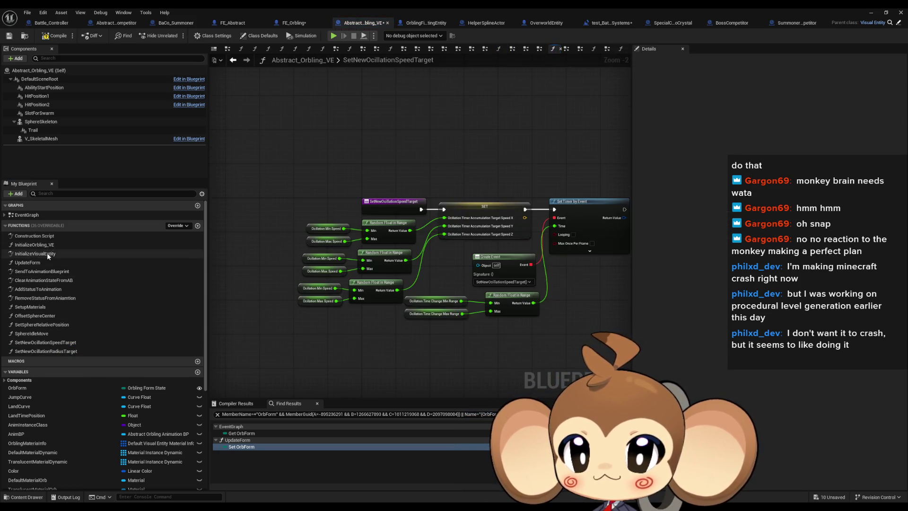
pyautogui.doubleClick(47, 253)
pyautogui.scroll(4, 244, 205)
pyautogui.moveTo(243, 205); pyautogui.dragTo(463, 268)
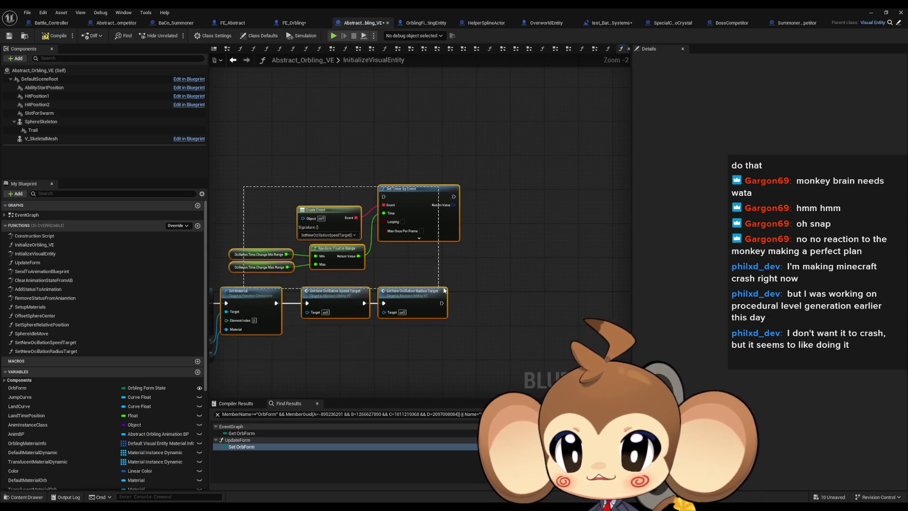
pyautogui.press('Delete')
pyautogui.scroll(-2, 117, 353)
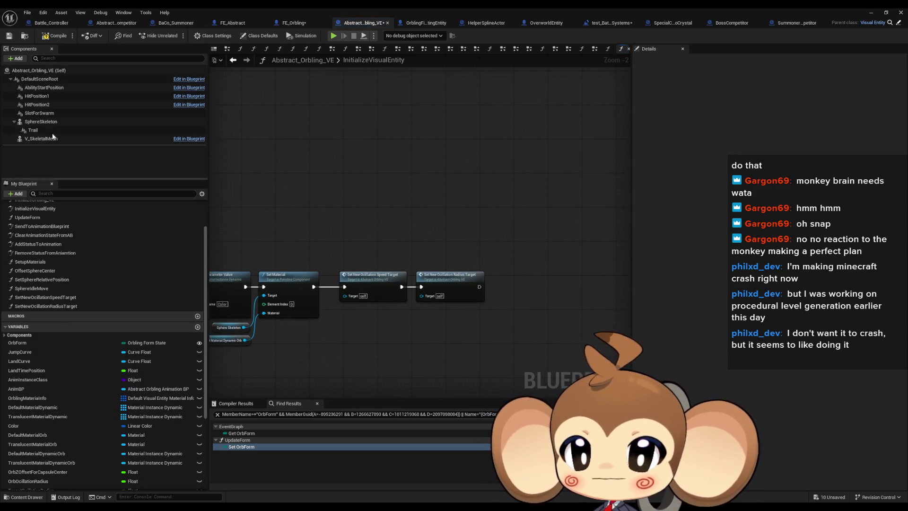
pyautogui.scroll(-5, 103, 379)
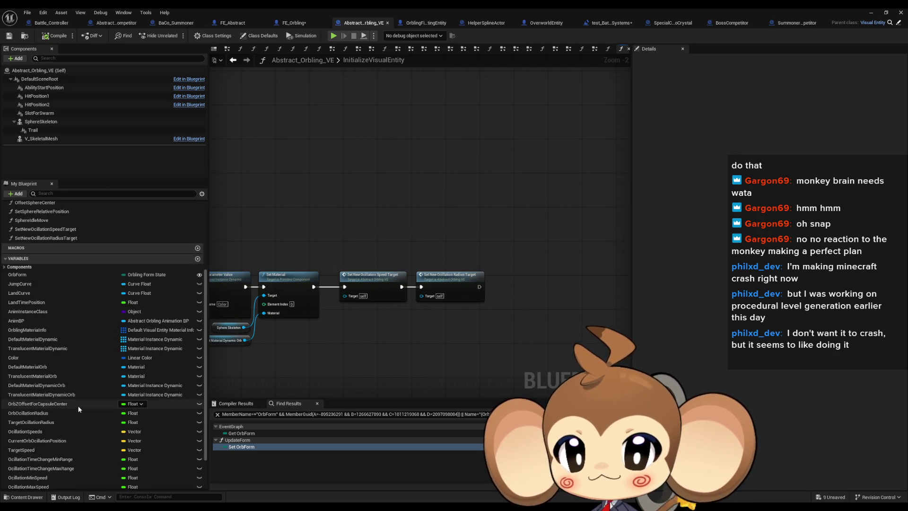
pyautogui.click(56, 463)
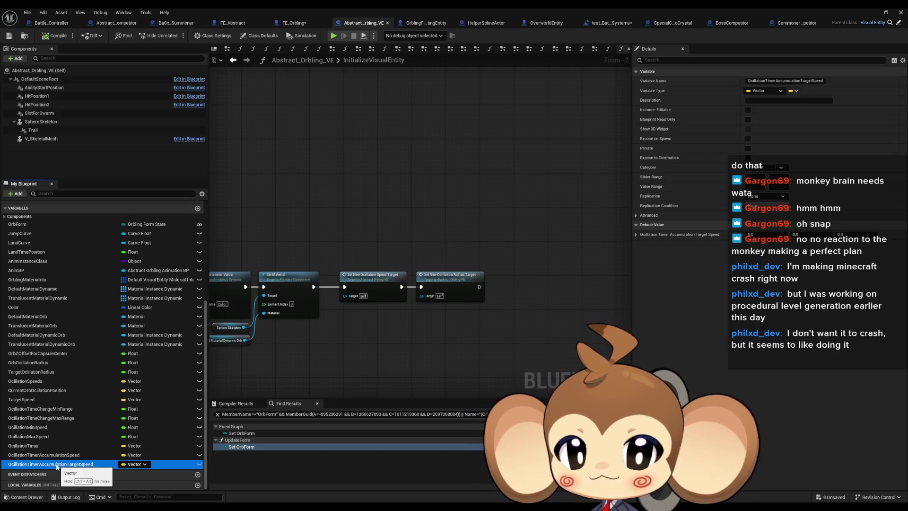
# Keep OcillationTimerAccumulationTargetSpeed, OcillationTimer and OcillationMaxSpeed after their in-use deletion warnings
pyautogui.press('Delete')
pyautogui.press('Escape')
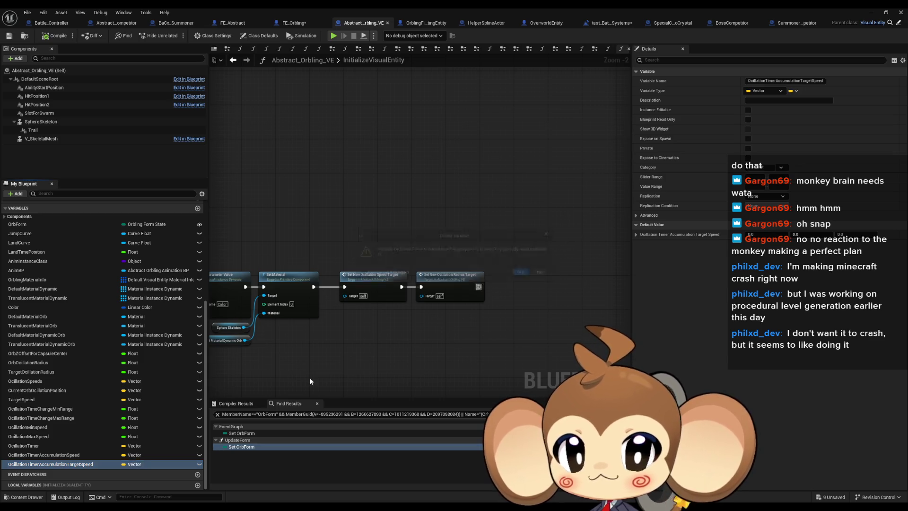
pyautogui.click(86, 453)
pyautogui.click(46, 446)
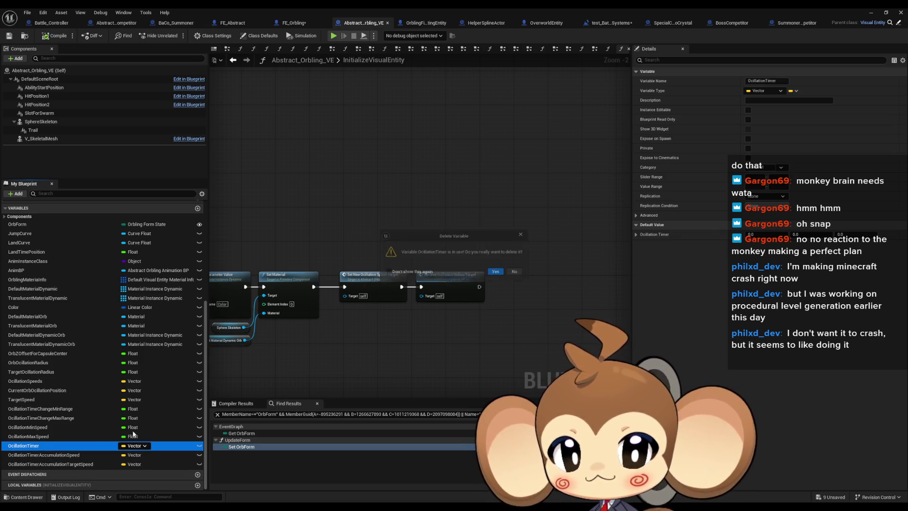
pyautogui.press('Delete')
pyautogui.press('Escape')
pyautogui.click(39, 436)
pyautogui.press('Delete')
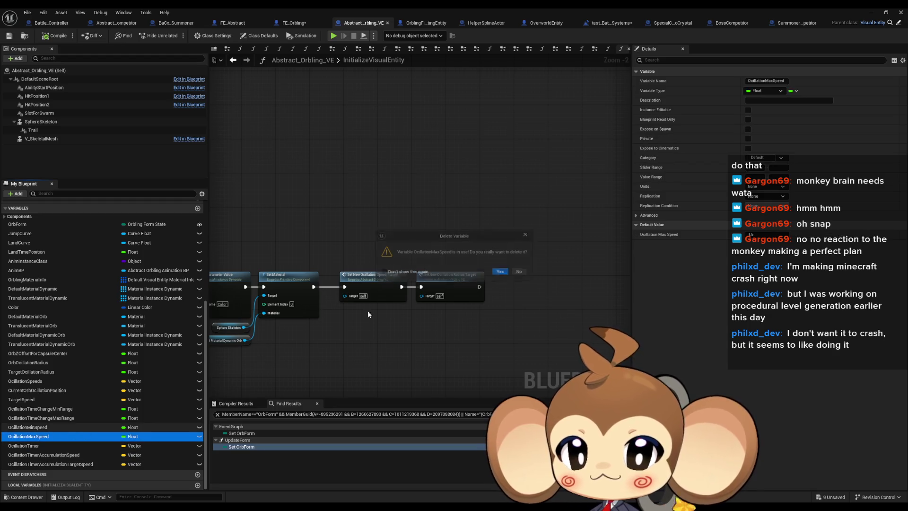
pyautogui.click(530, 235)
# Find OcillationMinSpeed's references by class member and inspect its getters in SetNewOcillationSpeedTarget
pyautogui.click(58, 427)
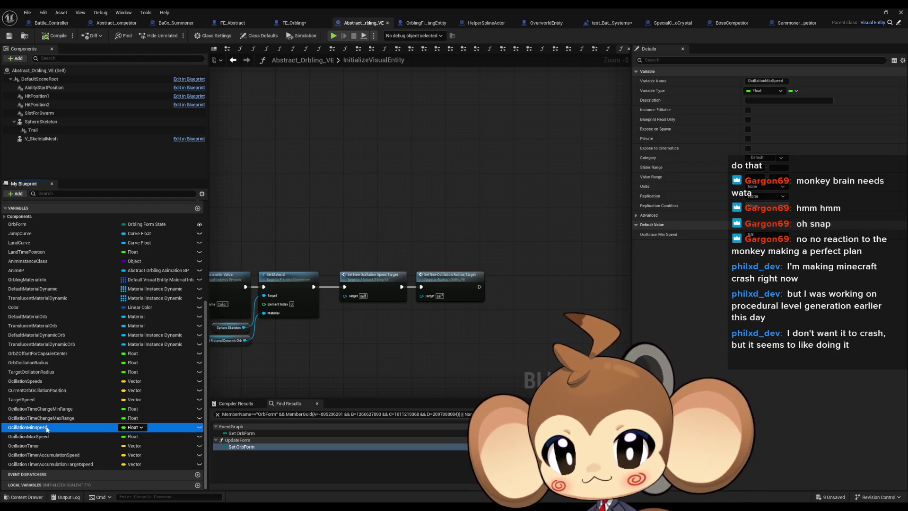
pyautogui.rightClick(60, 427)
pyautogui.moveTo(86, 376)
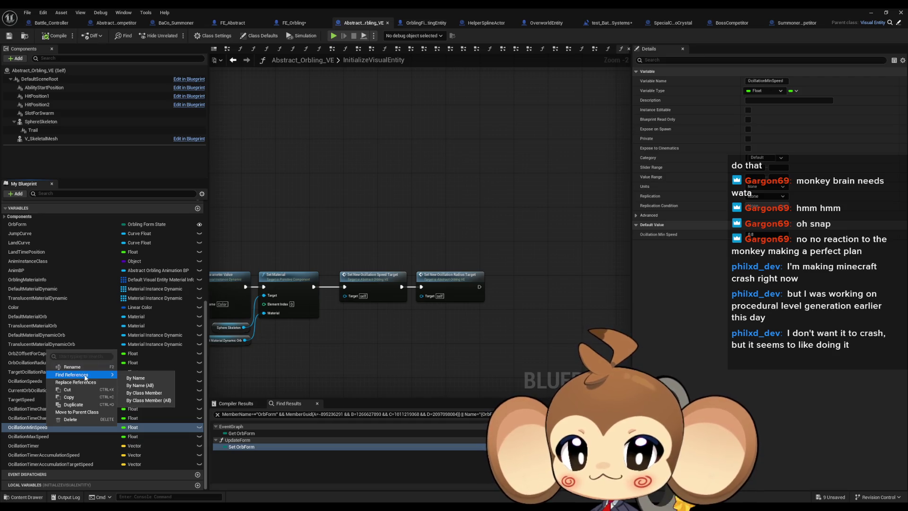
pyautogui.click(150, 393)
pyautogui.doubleClick(252, 432)
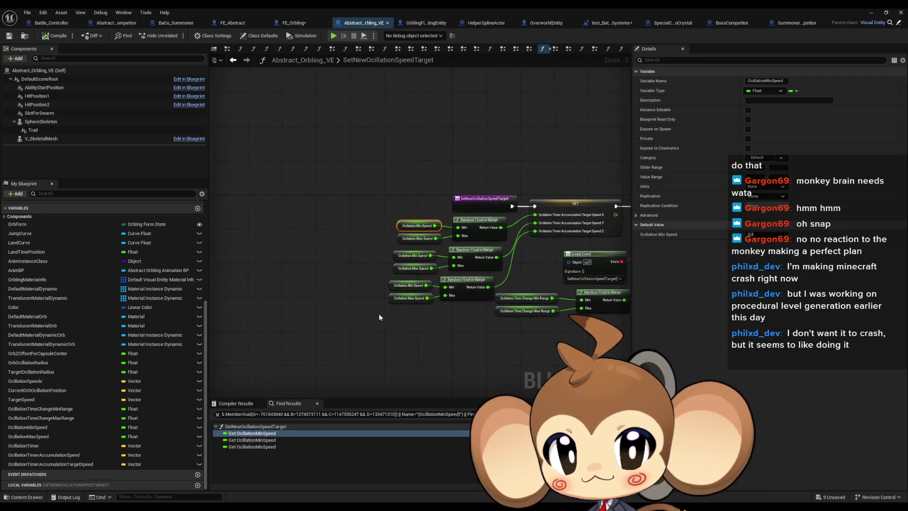
pyautogui.click(393, 208)
pyautogui.moveTo(427, 230); pyautogui.dragTo(427, 231)
pyautogui.click(416, 242)
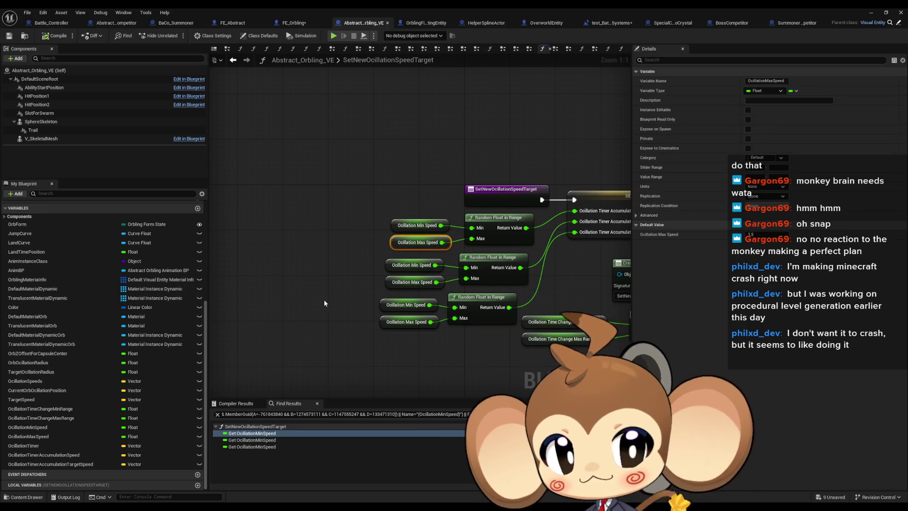
pyautogui.moveTo(324, 299); pyautogui.dragTo(223, 299)
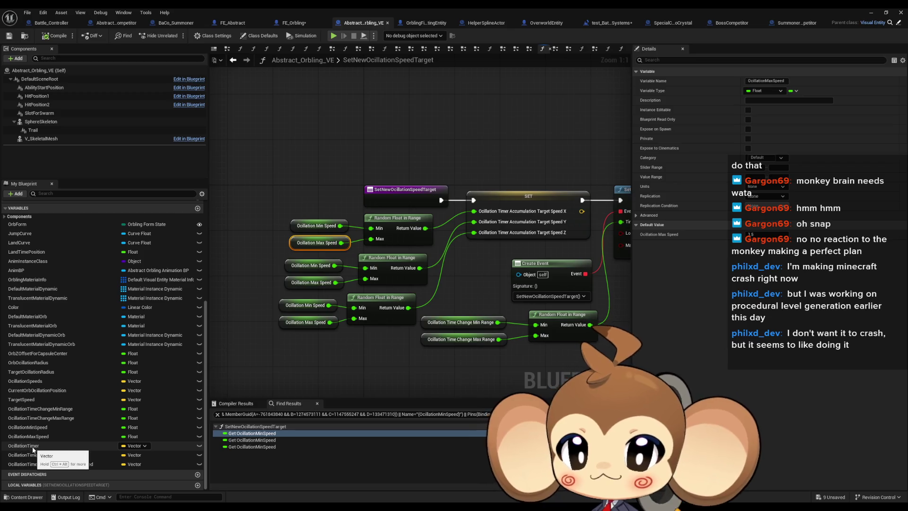
pyautogui.scroll(5, 48, 290)
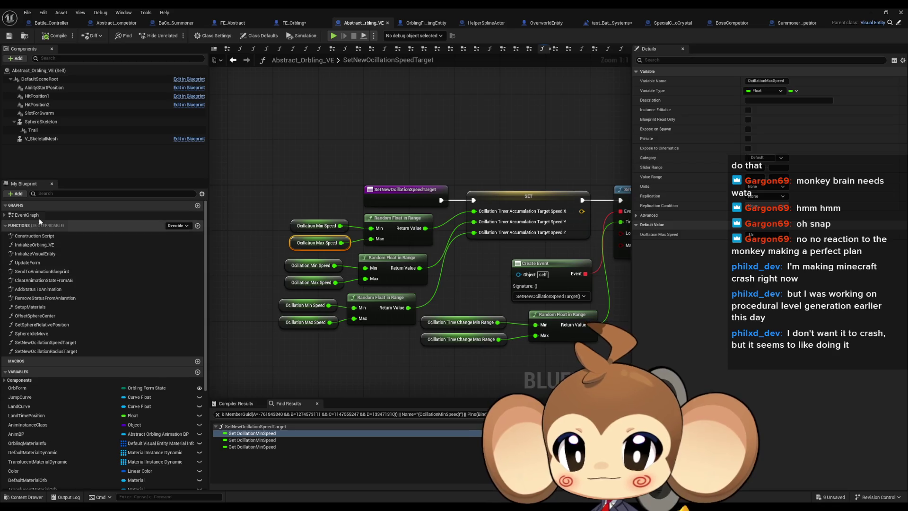
# In SphereIdleMove, connect Ocillation Timer Y to the middle modulo node
pyautogui.doubleClick(48, 334)
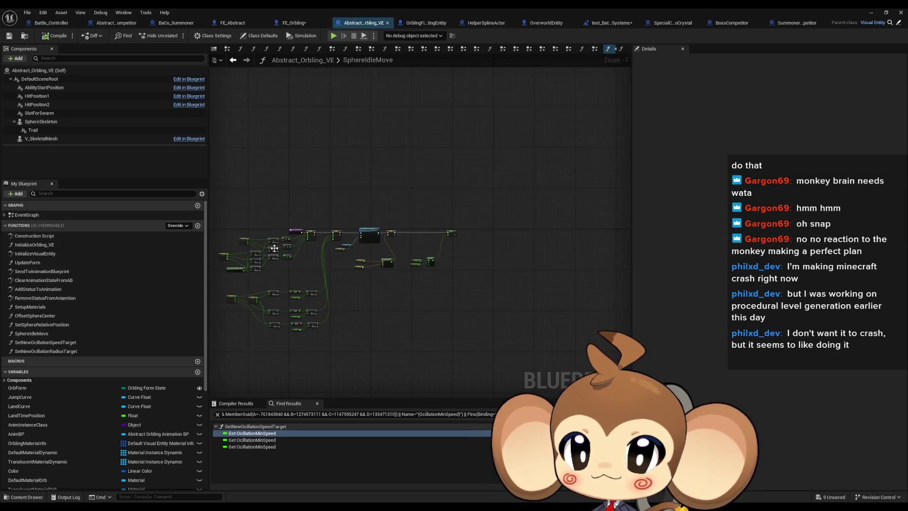
pyautogui.scroll(8, 475, 248)
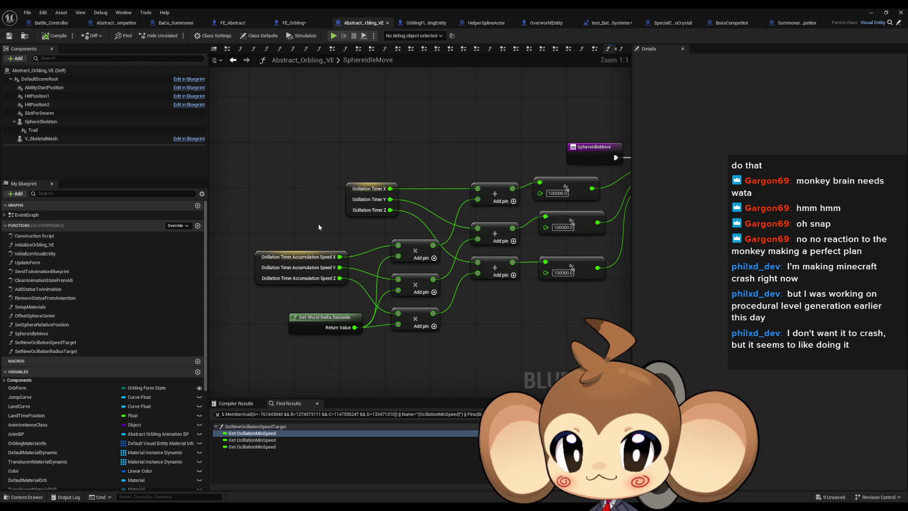
pyautogui.moveTo(252, 223); pyautogui.dragTo(334, 292)
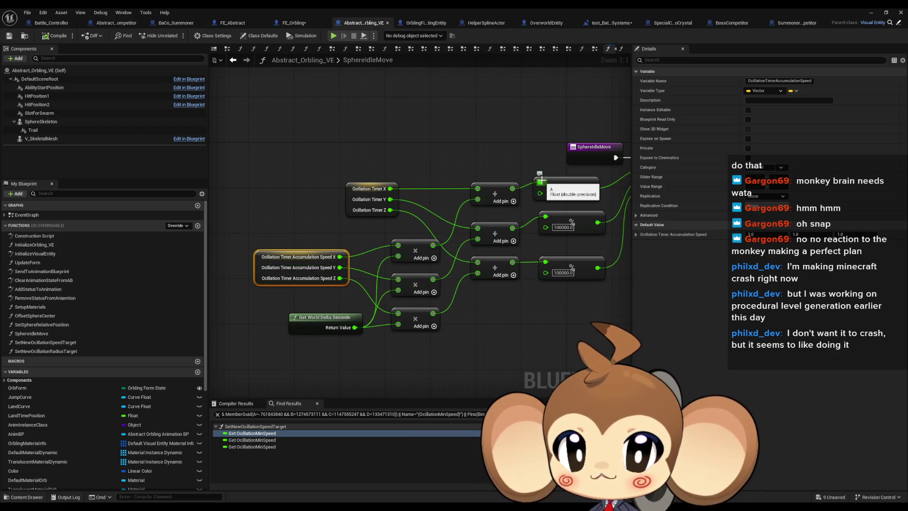
pyautogui.moveTo(540, 181)
pyautogui.mouseDown()
pyautogui.moveTo(390, 191)
pyautogui.moveTo(565, 227)
pyautogui.mouseUp()
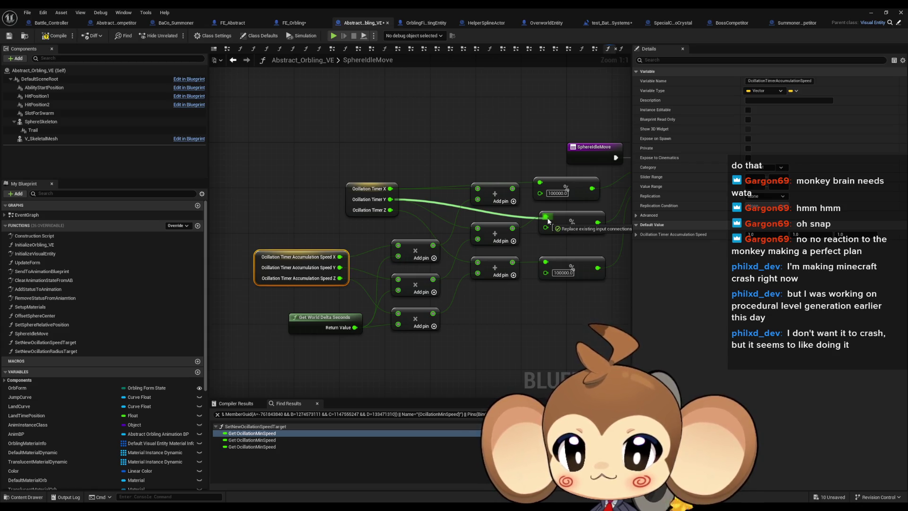
pyautogui.moveTo(548, 219); pyautogui.dragTo(547, 218)
pyautogui.click(425, 175)
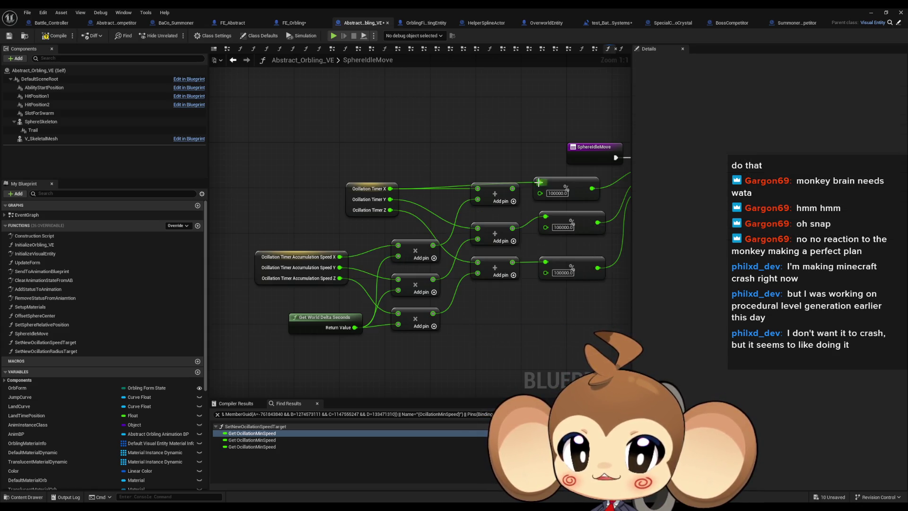
pyautogui.moveTo(391, 189); pyautogui.dragTo(492, 198)
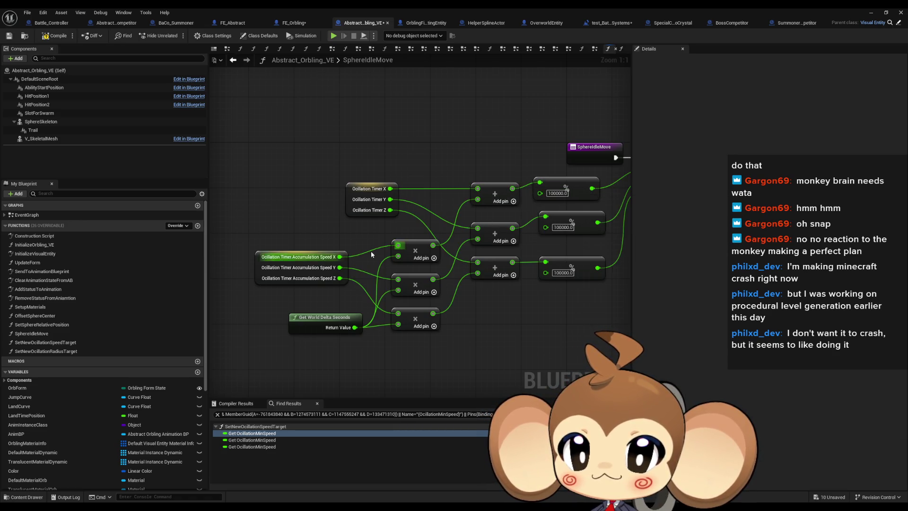
pyautogui.moveTo(314, 280)
pyautogui.mouseDown()
pyautogui.moveTo(251, 237)
pyautogui.moveTo(261, 260)
pyautogui.mouseUp()
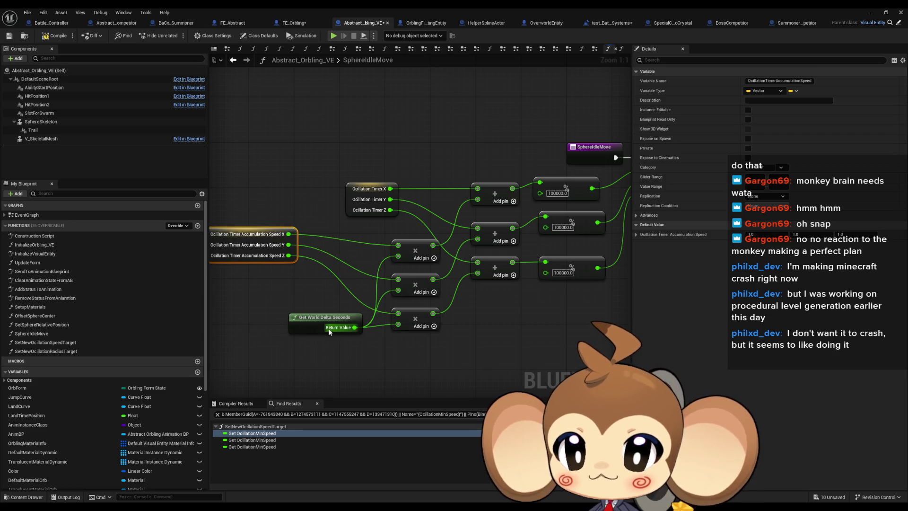
# Find OcillationTimerAccumulationSpeed's references and reposition the Accumulation Speed node near the SIN nodes
pyautogui.moveTo(378, 337)
pyautogui.mouseDown()
pyautogui.moveTo(426, 340)
pyautogui.moveTo(402, 337)
pyautogui.mouseUp()
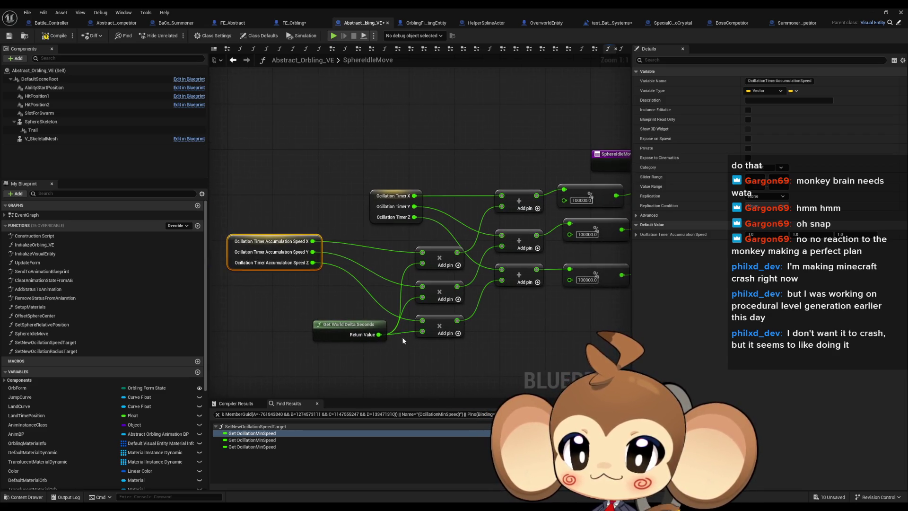
pyautogui.rightClick(263, 268)
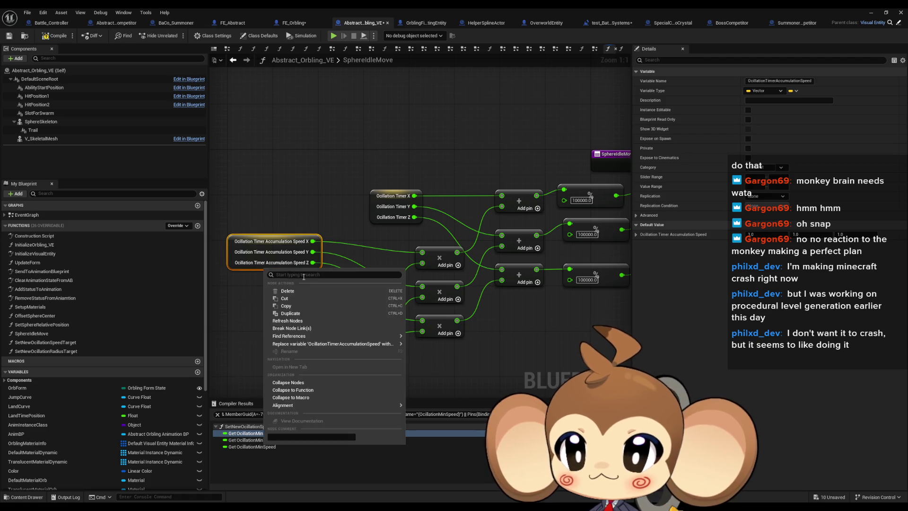
pyautogui.moveTo(359, 336)
pyautogui.click(431, 355)
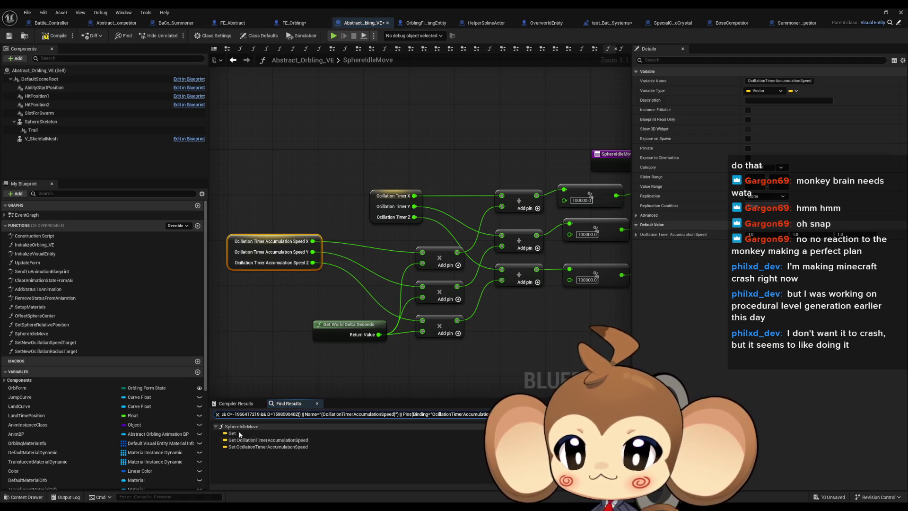
pyautogui.doubleClick(238, 447)
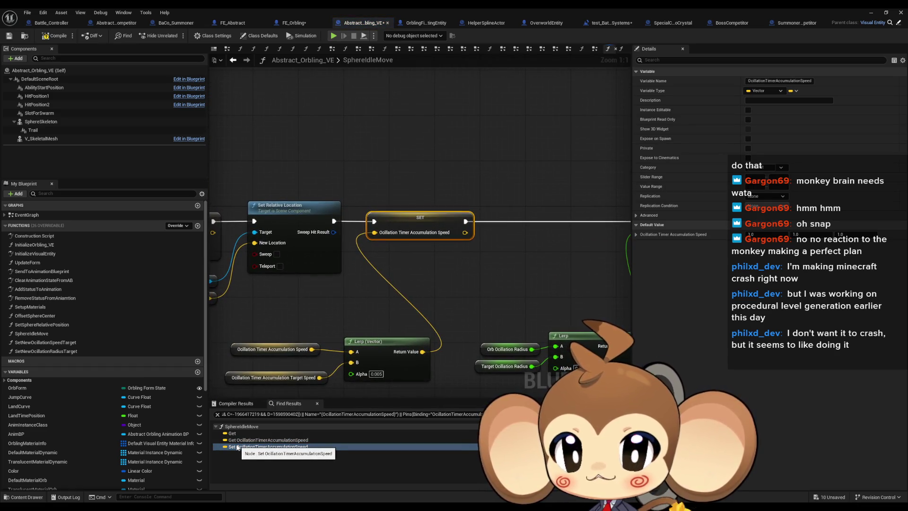
pyautogui.scroll(-4, 299, 293)
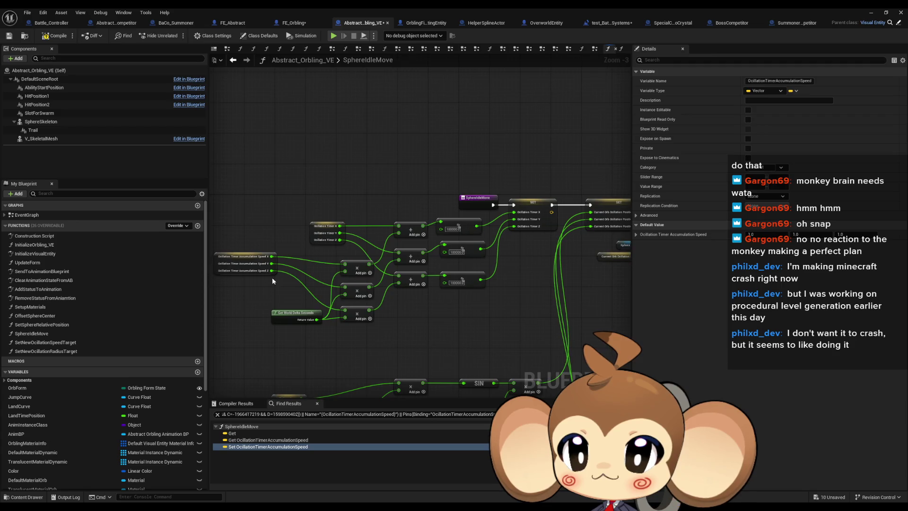
pyautogui.moveTo(259, 271); pyautogui.dragTo(297, 295)
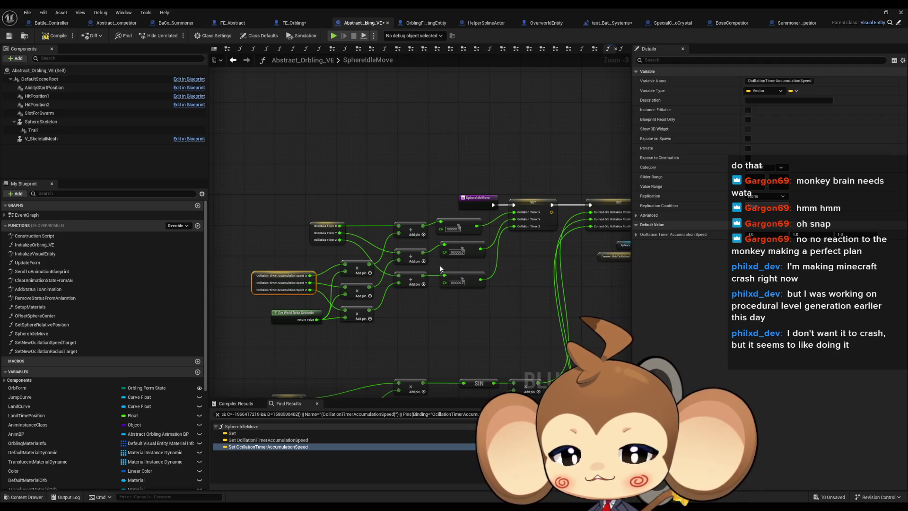
pyautogui.moveTo(543, 262); pyautogui.dragTo(537, 152)
pyautogui.click(338, 308)
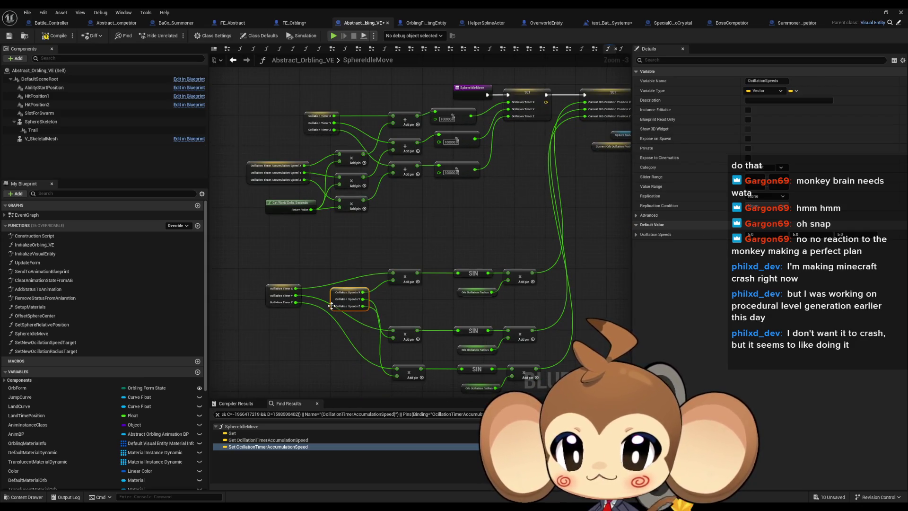
# Locate the OcillationSpeeds getter in SphereIdleMove through its references
pyautogui.rightClick(332, 305)
pyautogui.moveTo(363, 373)
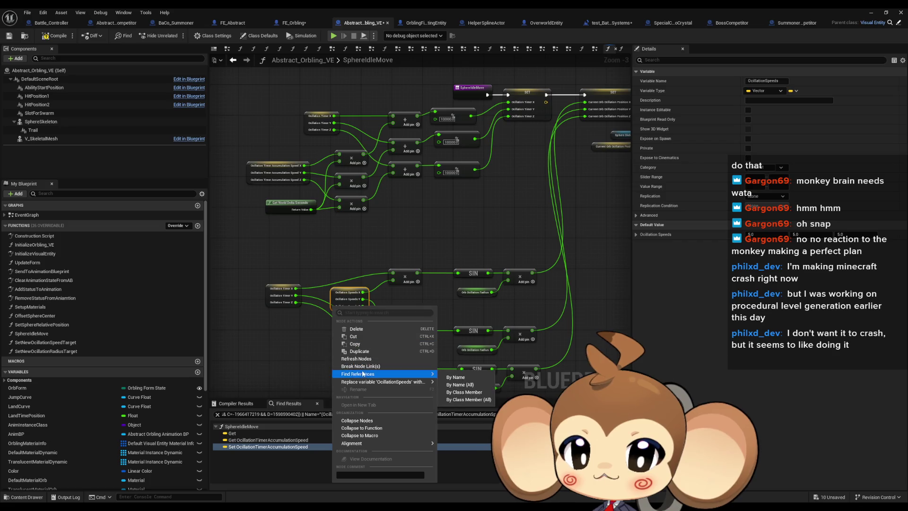
pyautogui.click(467, 392)
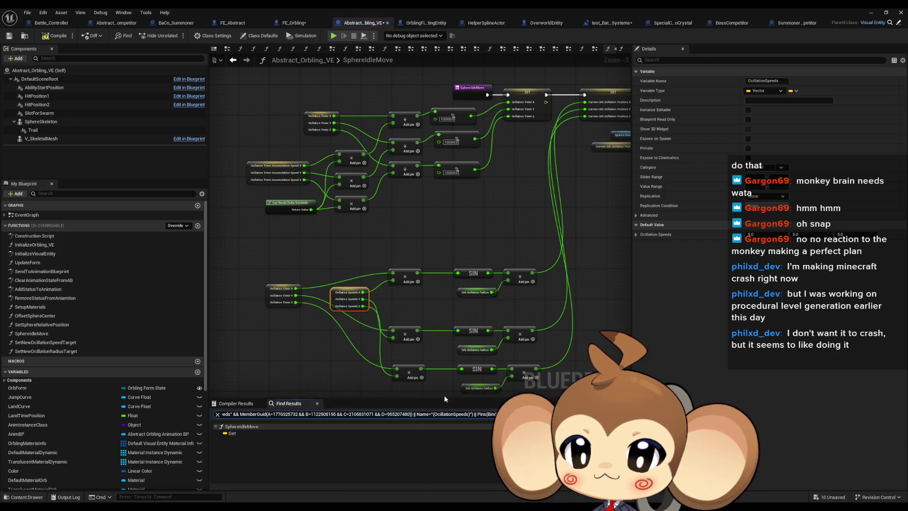
pyautogui.click(262, 433)
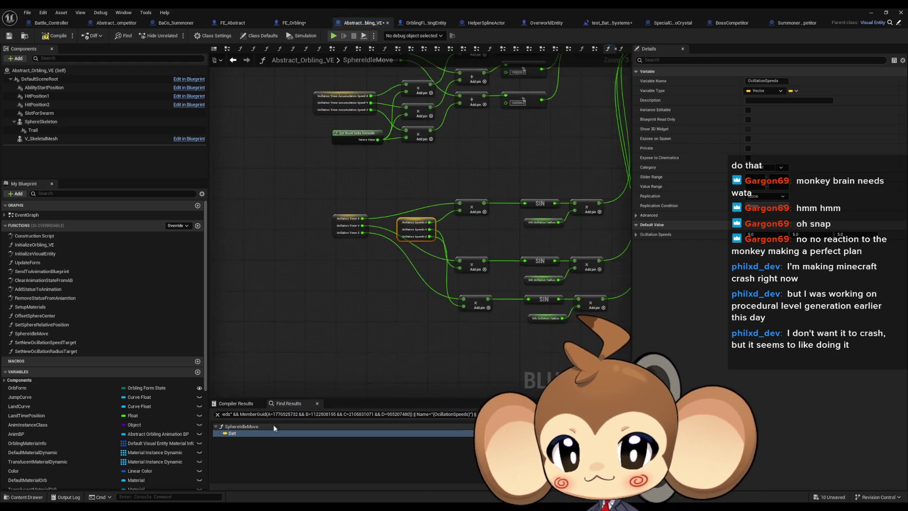
# Replace the Oscillation Speeds inputs with constant 5.0 multipliers and delete the break node
pyautogui.keyDown('alt'); pyautogui.click(401, 198); pyautogui.keyUp('alt')
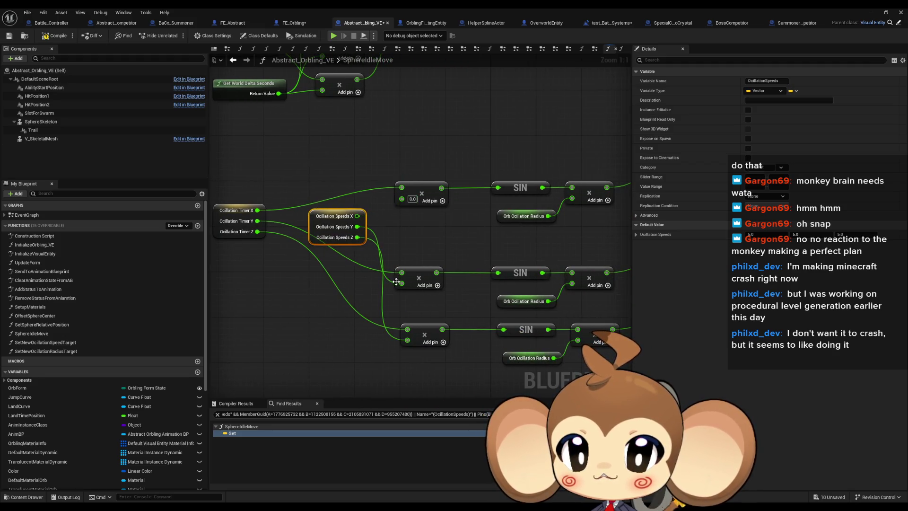
pyautogui.keyDown('alt'); pyautogui.click(407, 340); pyautogui.keyUp('alt')
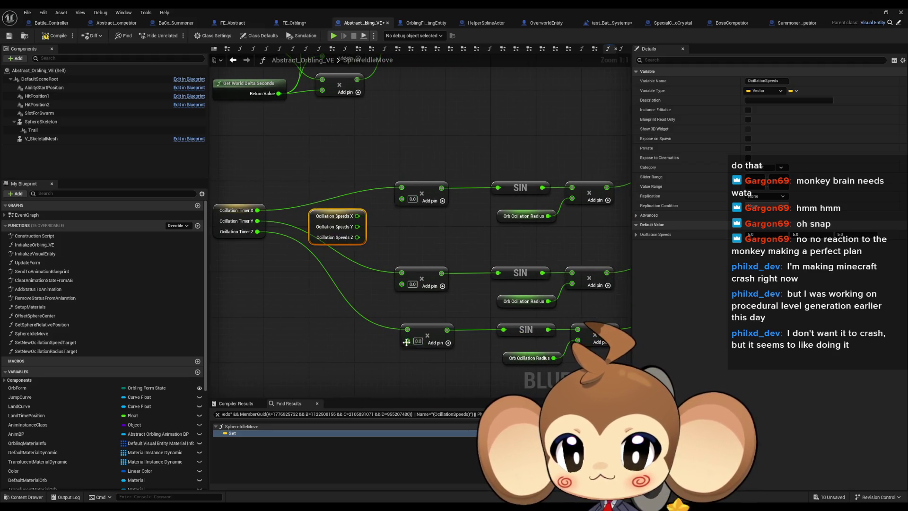
pyautogui.click(414, 248)
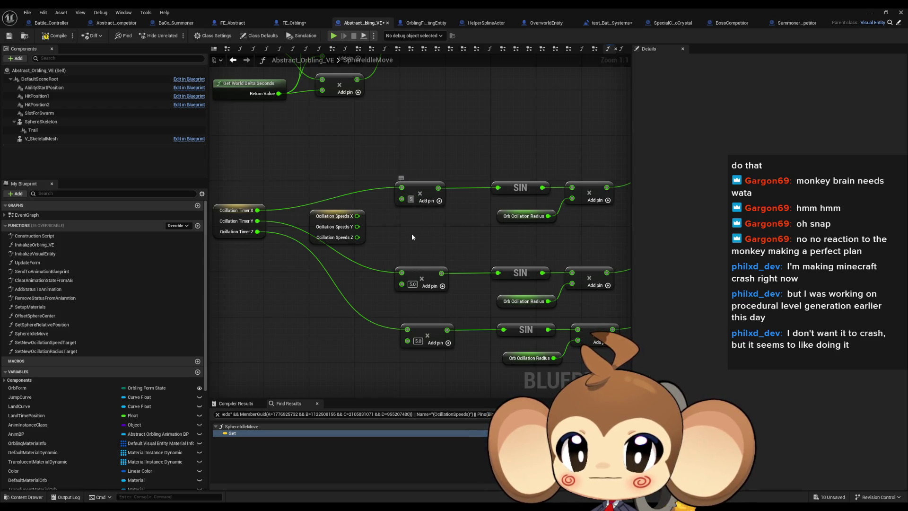
pyautogui.press('Delete')
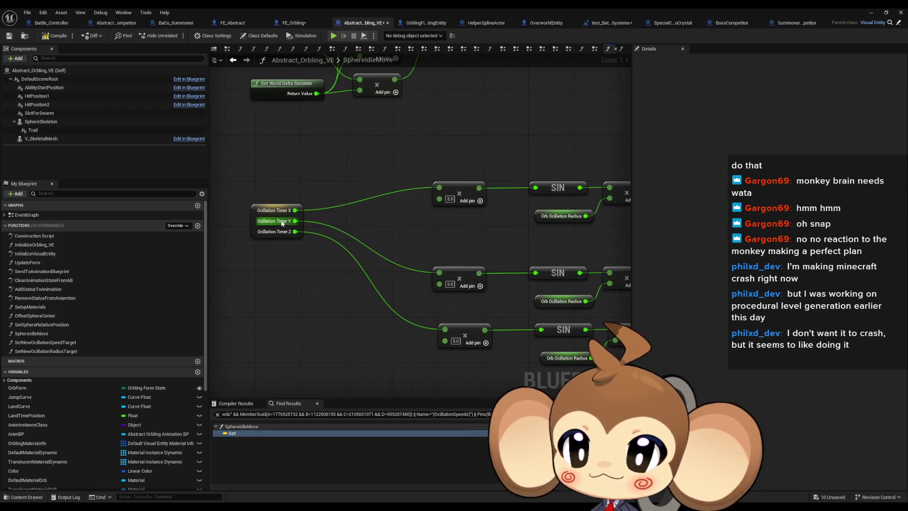
pyautogui.moveTo(266, 206); pyautogui.dragTo(371, 256)
pyautogui.click(402, 214)
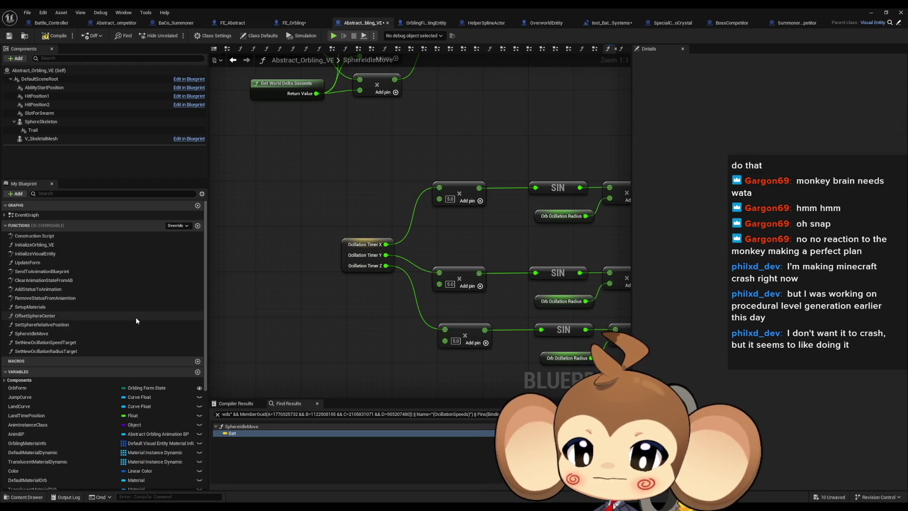
# Keep the in-use OcillationTimeChangeMaxRange variable and delete TargetSpeed
pyautogui.scroll(-5, 86, 387)
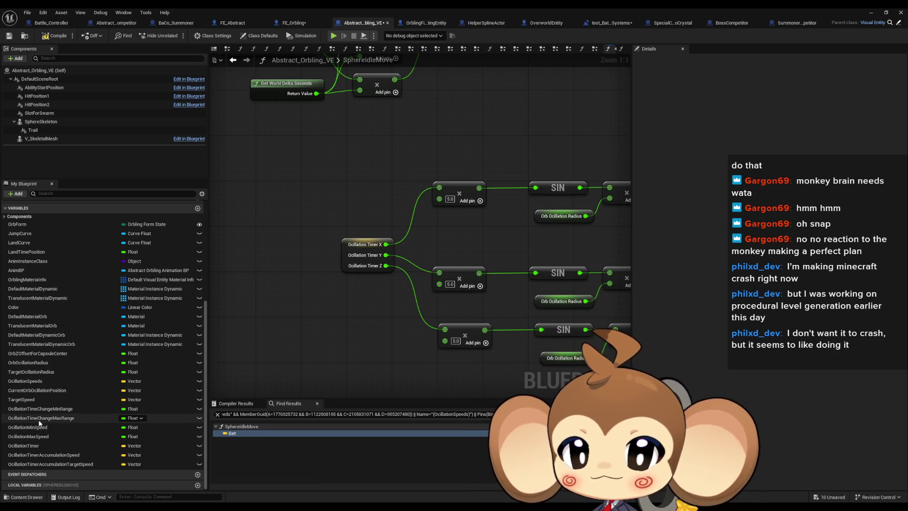
pyautogui.click(38, 419)
pyautogui.press('Delete')
pyautogui.click(541, 235)
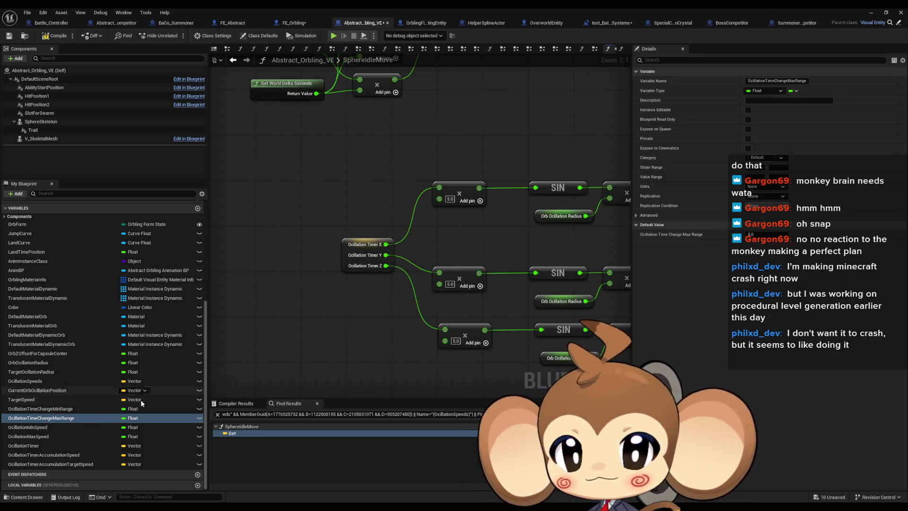
pyautogui.click(38, 399)
pyautogui.press('Delete')
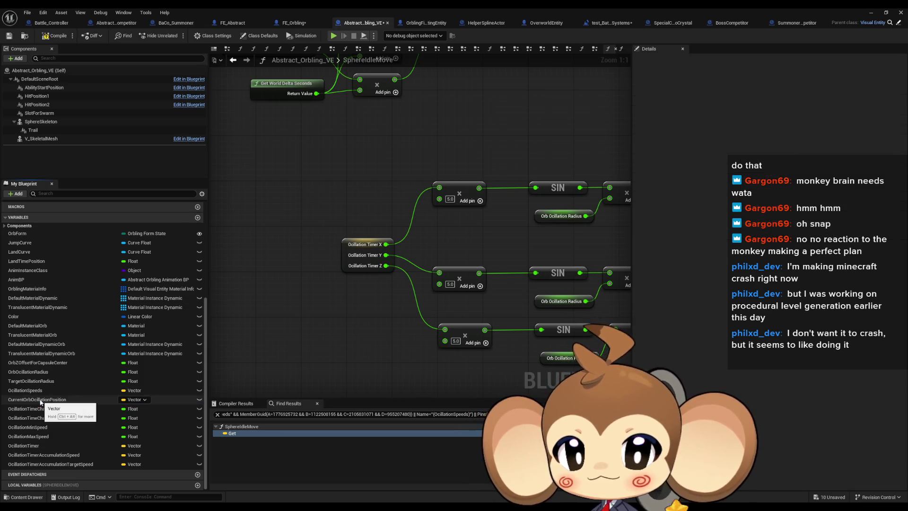
# Keep CurrentOrbOcillationPosition and list its Set and Get references by name
pyautogui.click(39, 401)
pyautogui.press('Delete')
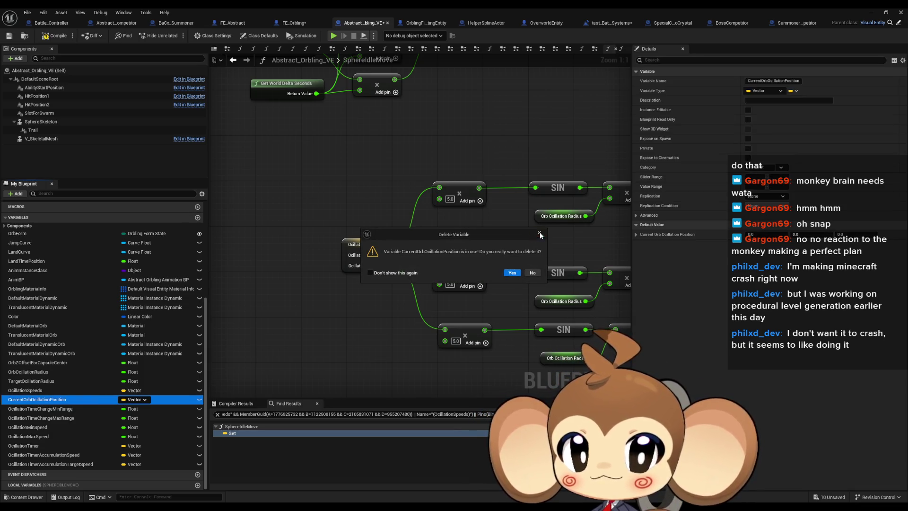
pyautogui.click(539, 233)
pyautogui.rightClick(46, 401)
pyautogui.moveTo(85, 425)
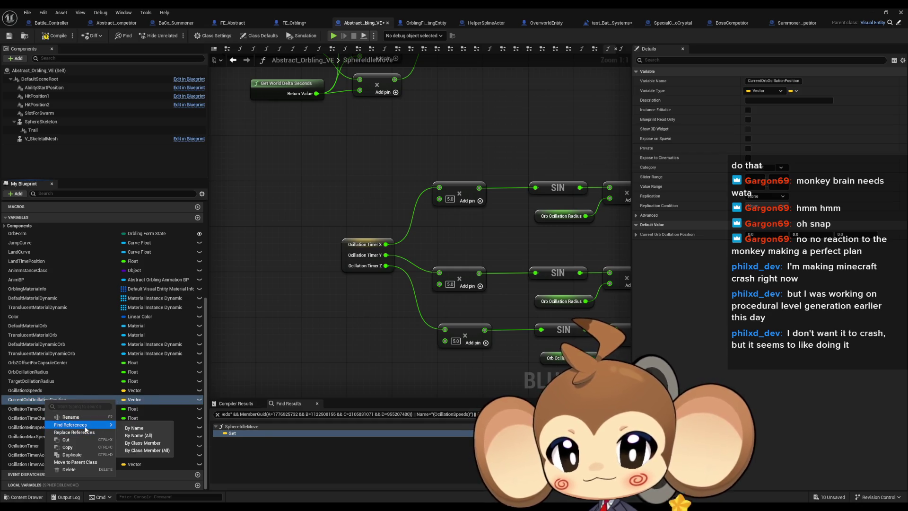
pyautogui.click(145, 443)
pyautogui.click(236, 439)
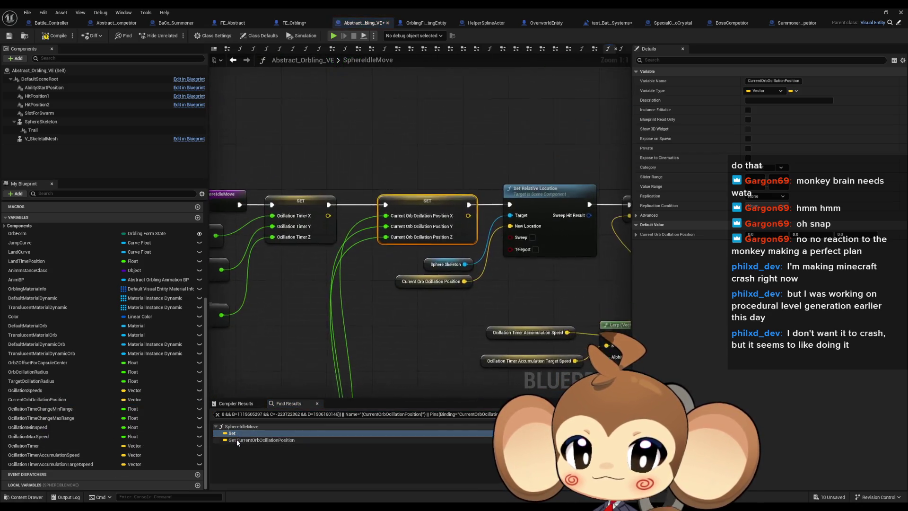
pyautogui.click(254, 322)
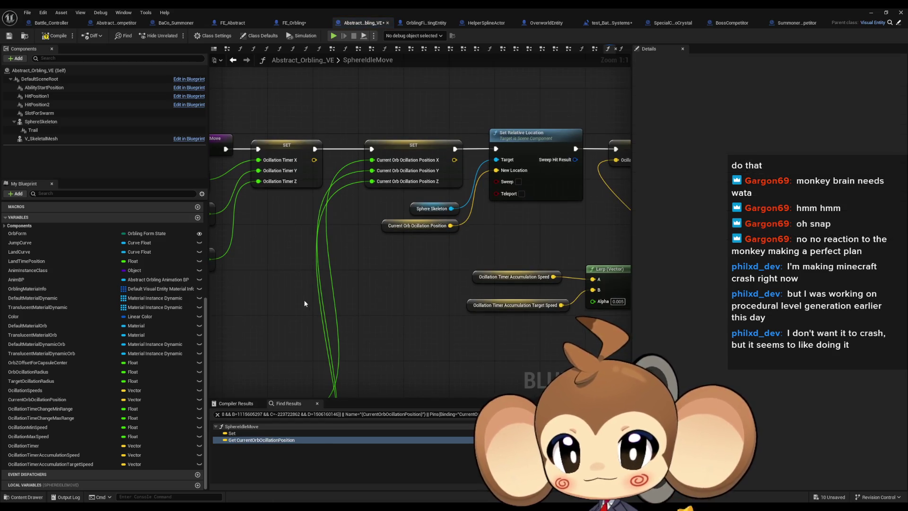
# Delete OcillationSpeeds while keeping the in-use TargetOcillationRadius variable
pyautogui.click(37, 390)
pyautogui.press('Delete')
pyautogui.click(34, 392)
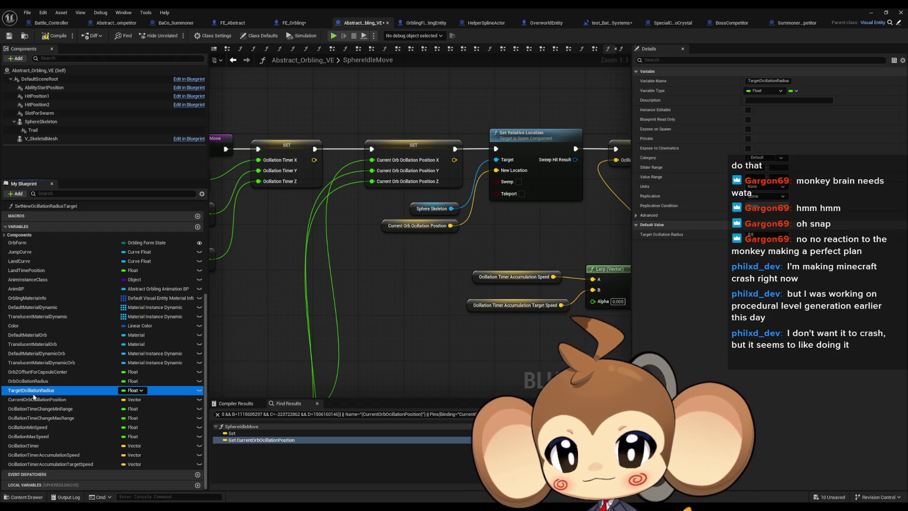
pyautogui.press('Delete')
pyautogui.click(533, 234)
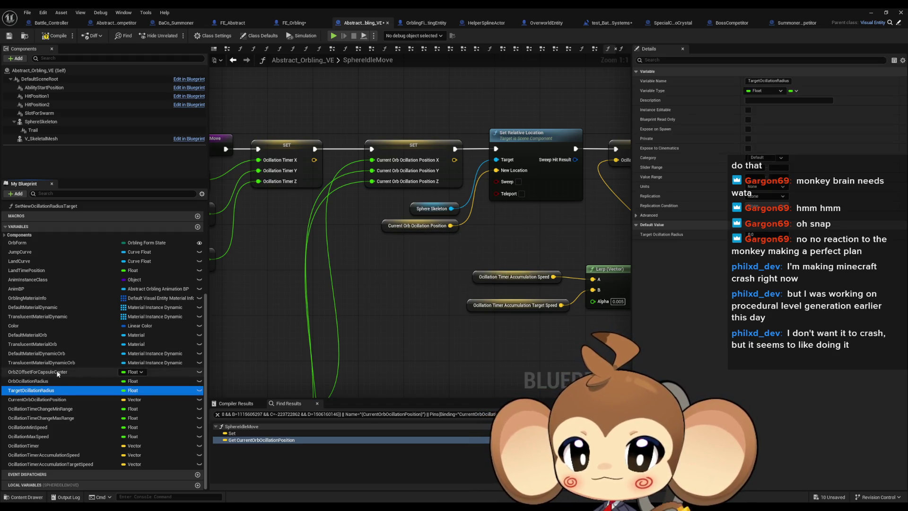
# Give OrbOcillationRadius the new category 'Orb Oscillation'
pyautogui.click(52, 372)
pyautogui.click(53, 381)
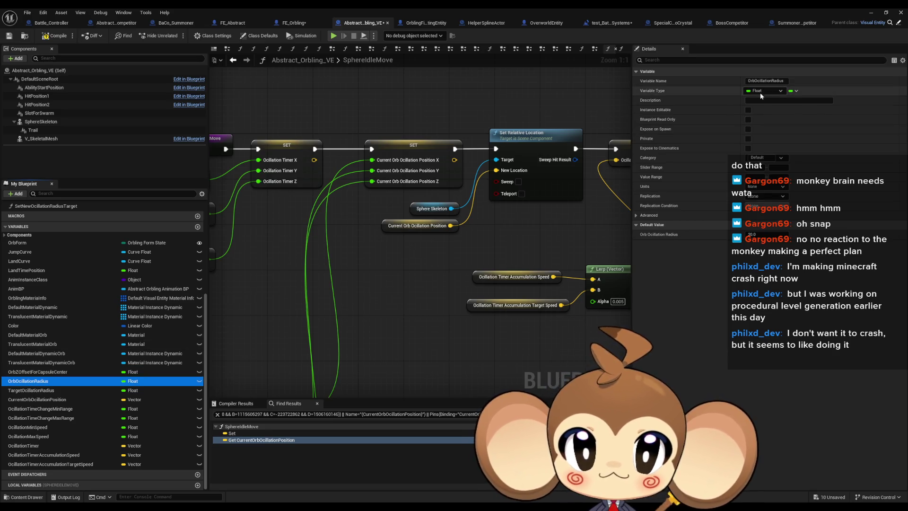
pyautogui.click(770, 159)
pyautogui.write('OrbOscillation')
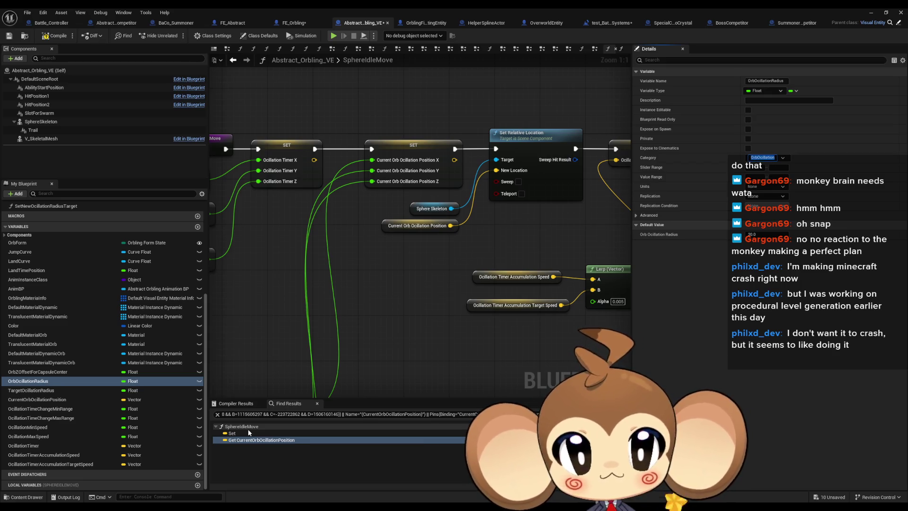
pyautogui.press('Return')
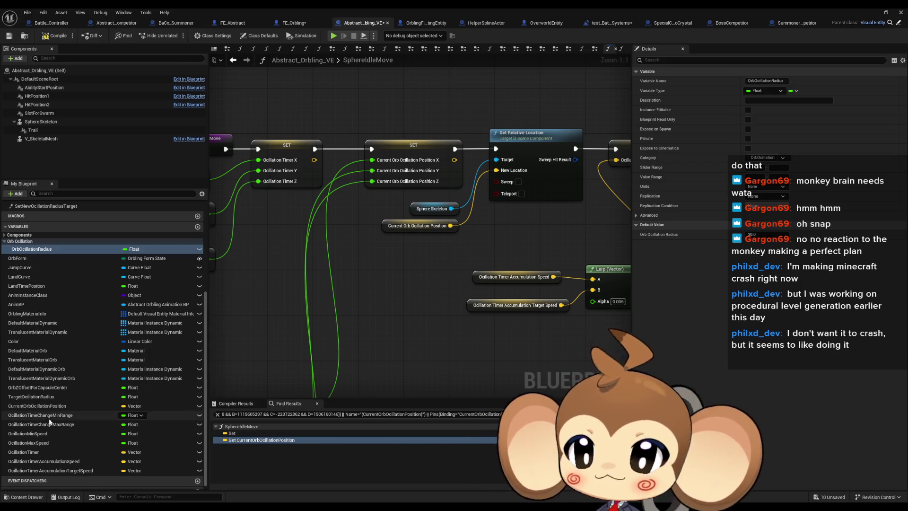
# Move the target radius, position, time-range, min/max speed, timer and accumulation-speed variables into Orb Oscillation
pyautogui.click(43, 398)
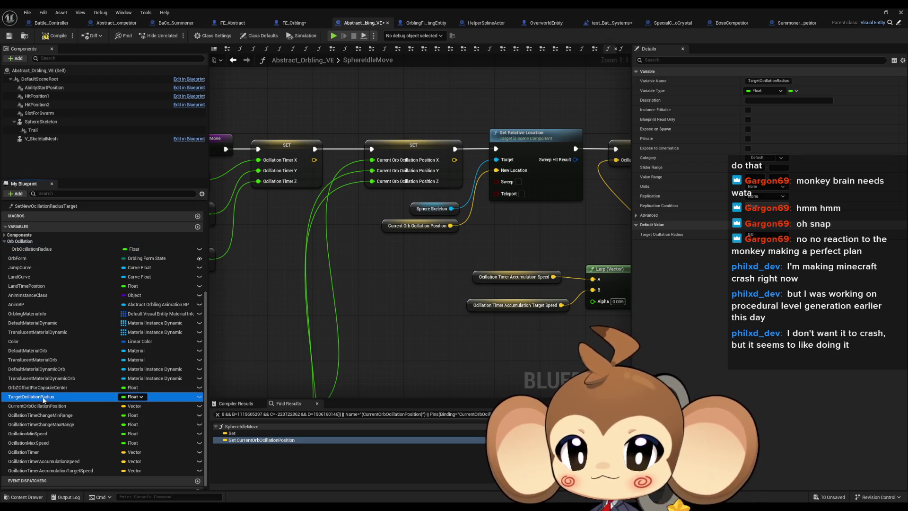
pyautogui.moveTo(37, 398); pyautogui.dragTo(26, 245)
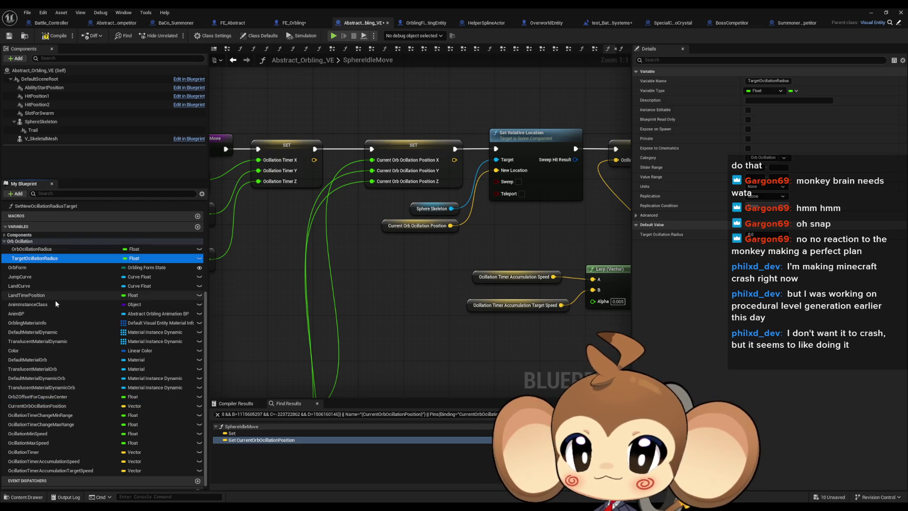
pyautogui.click(38, 405)
pyautogui.moveTo(38, 406)
pyautogui.mouseDown()
pyautogui.moveTo(36, 243)
pyautogui.moveTo(32, 378)
pyautogui.moveTo(30, 251)
pyautogui.moveTo(33, 271)
pyautogui.mouseUp()
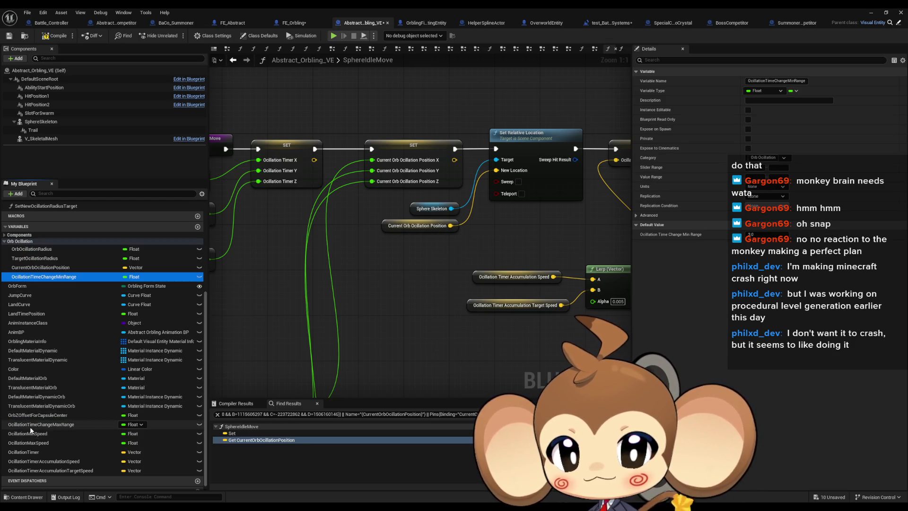
pyautogui.moveTo(30, 428)
pyautogui.mouseDown()
pyautogui.moveTo(34, 251)
pyautogui.moveTo(33, 281)
pyautogui.mouseUp()
pyautogui.moveTo(42, 434)
pyautogui.mouseDown()
pyautogui.moveTo(34, 251)
pyautogui.moveTo(33, 290)
pyautogui.mouseUp()
pyautogui.click(34, 443)
pyautogui.moveTo(35, 443); pyautogui.dragTo(29, 245)
pyautogui.moveTo(24, 452); pyautogui.dragTo(30, 245)
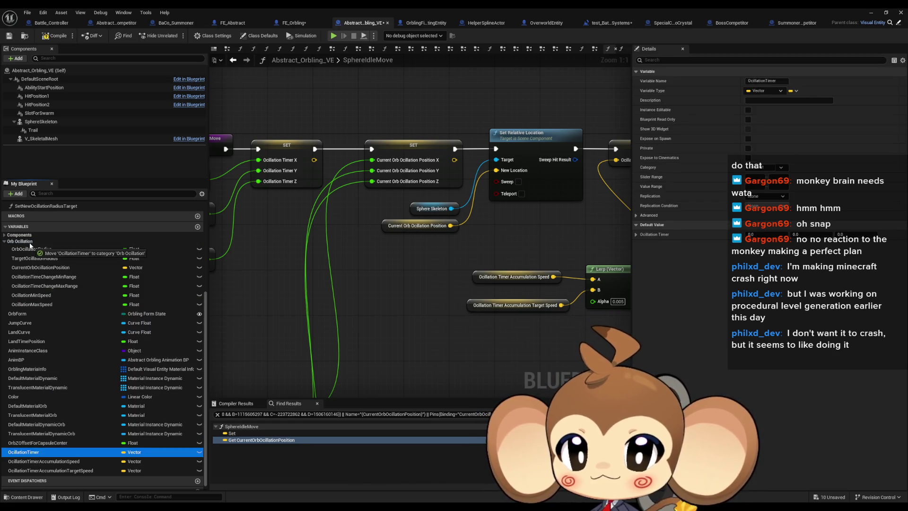
pyautogui.moveTo(43, 463)
pyautogui.mouseDown()
pyautogui.moveTo(37, 284)
pyautogui.moveTo(28, 254)
pyautogui.moveTo(43, 468)
pyautogui.moveTo(23, 244)
pyautogui.mouseUp()
pyautogui.click(5, 241)
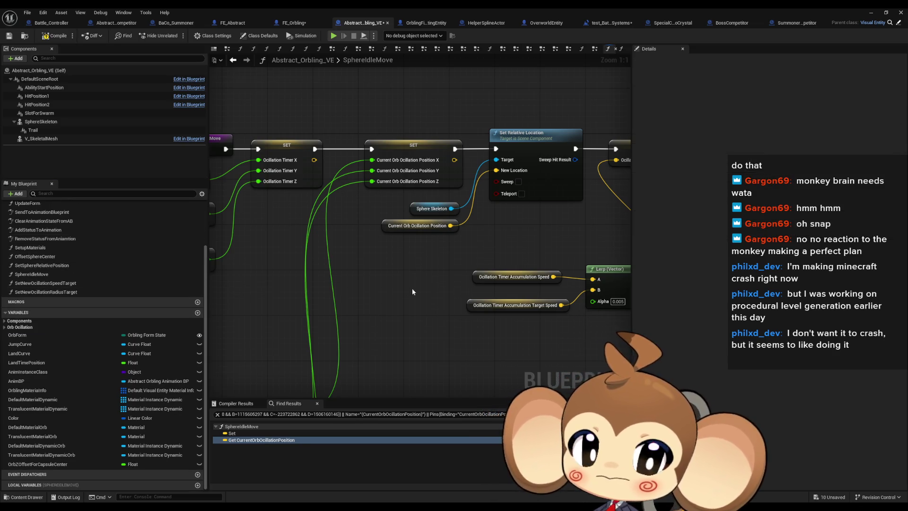
# Review the SetSphereRelativePosition and OffsetSphereCenter graphs, ending on OffsetSphereCenter
pyautogui.scroll(-3, 412, 288)
pyautogui.scroll(2, 391, 230)
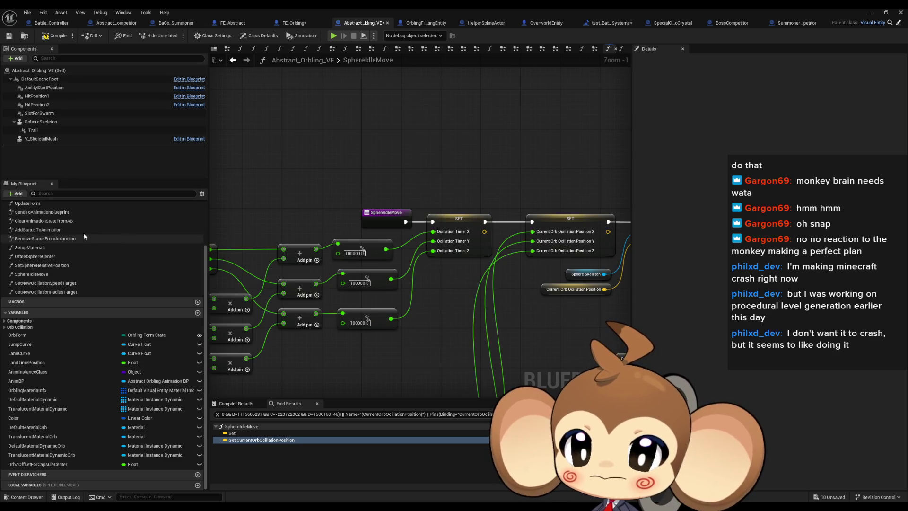
pyautogui.scroll(2, 84, 233)
pyautogui.scroll(2, 42, 333)
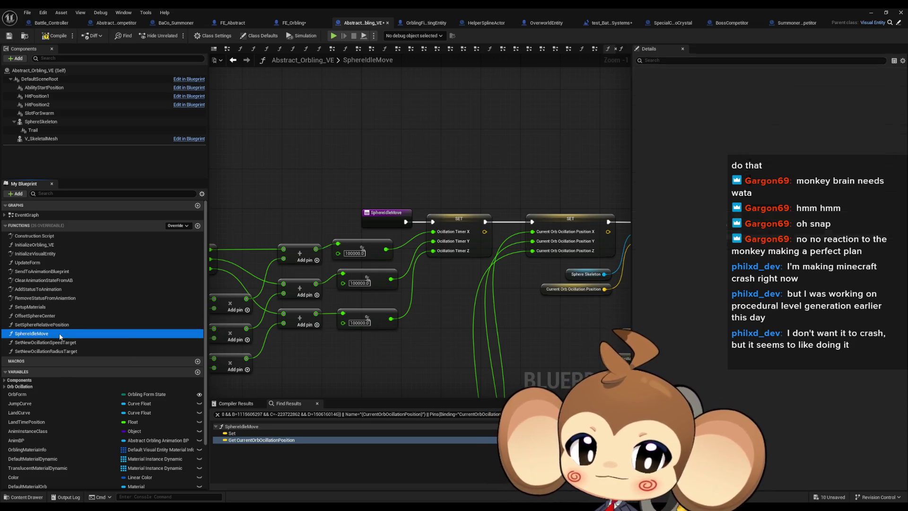
pyautogui.click(46, 341)
pyautogui.click(44, 325)
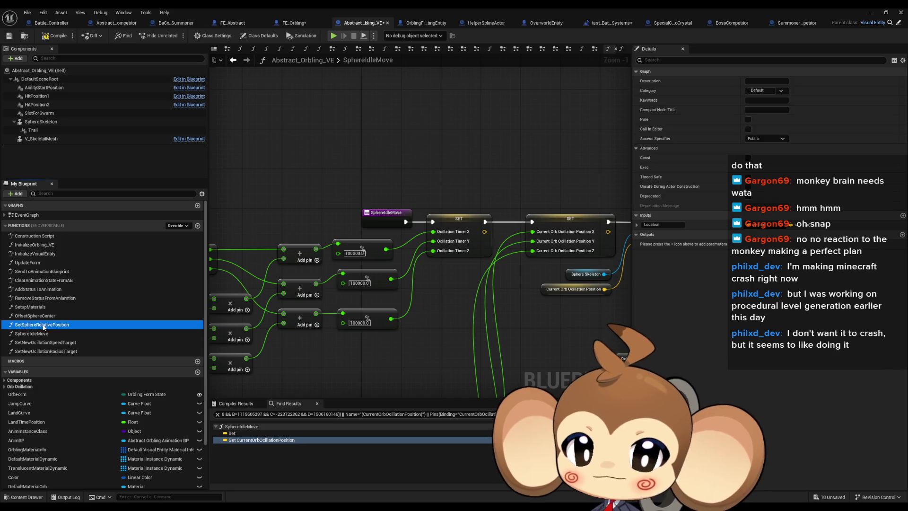
pyautogui.doubleClick(52, 323)
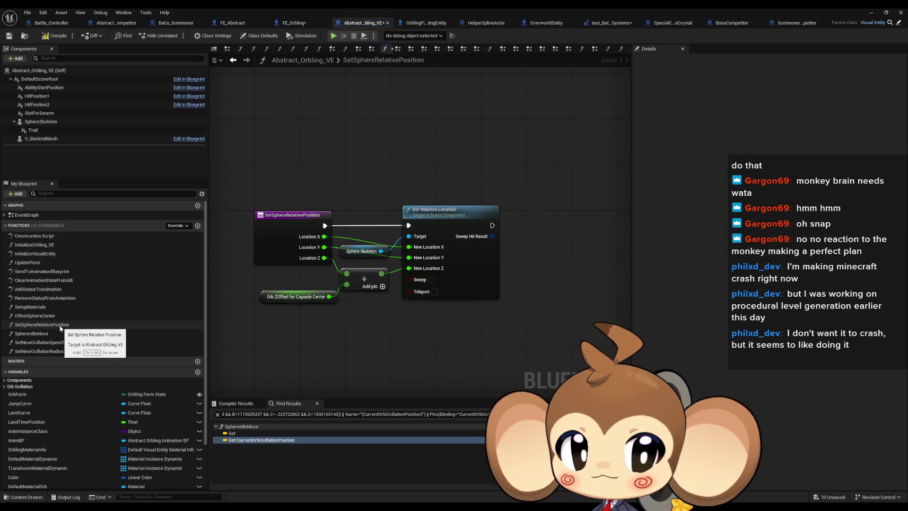
pyautogui.doubleClick(51, 315)
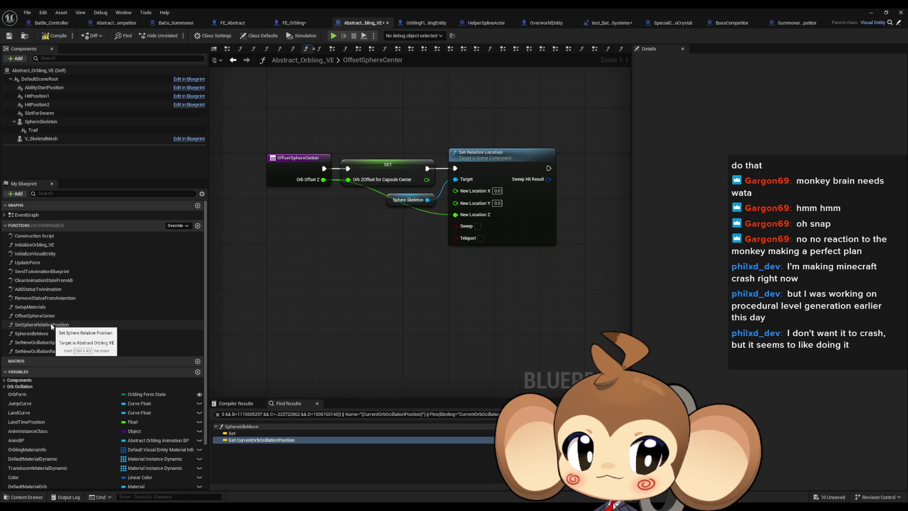
pyautogui.doubleClick(51, 324)
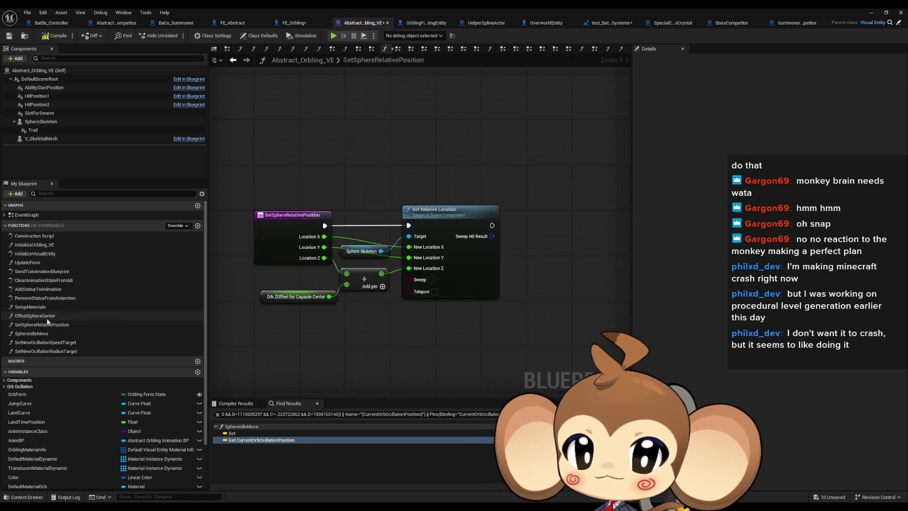
pyautogui.doubleClick(47, 320)
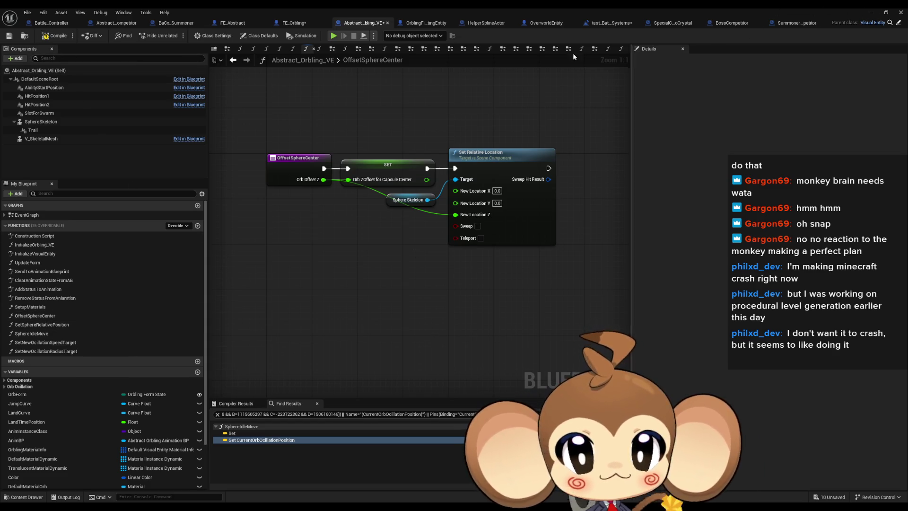
# Compile the Abstract_Orbling_VE blueprint from the toolbar
pyautogui.click(50, 38)
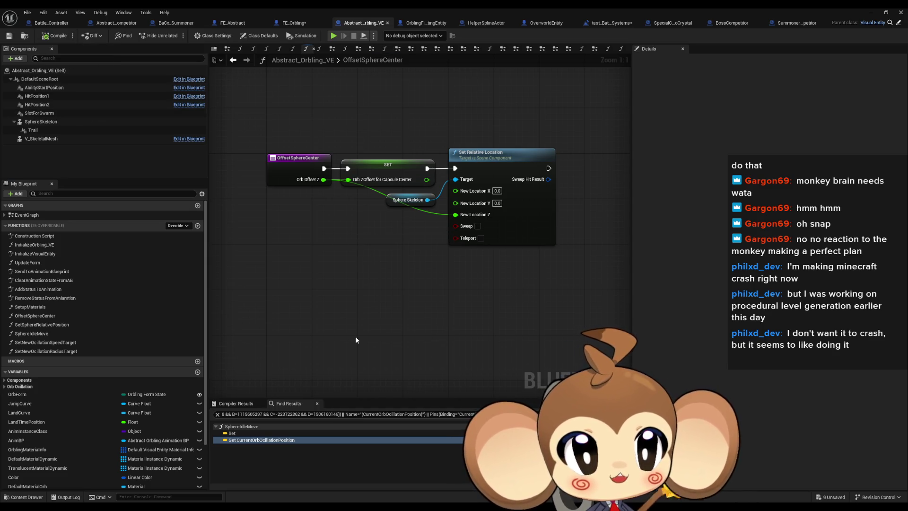